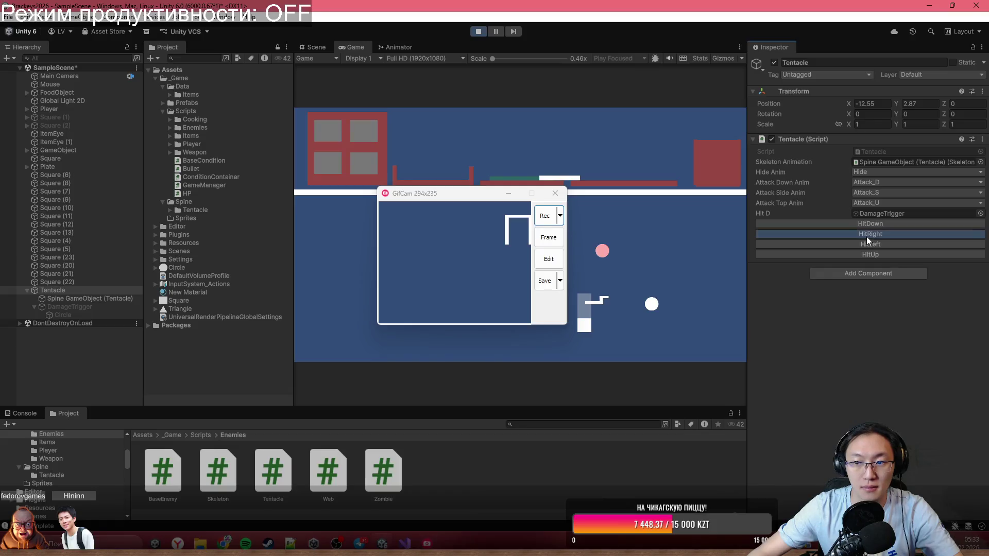
Fit the GifCam capture frame over the Game view and preview the tentacle's hit attacks.
left_click(866, 236)
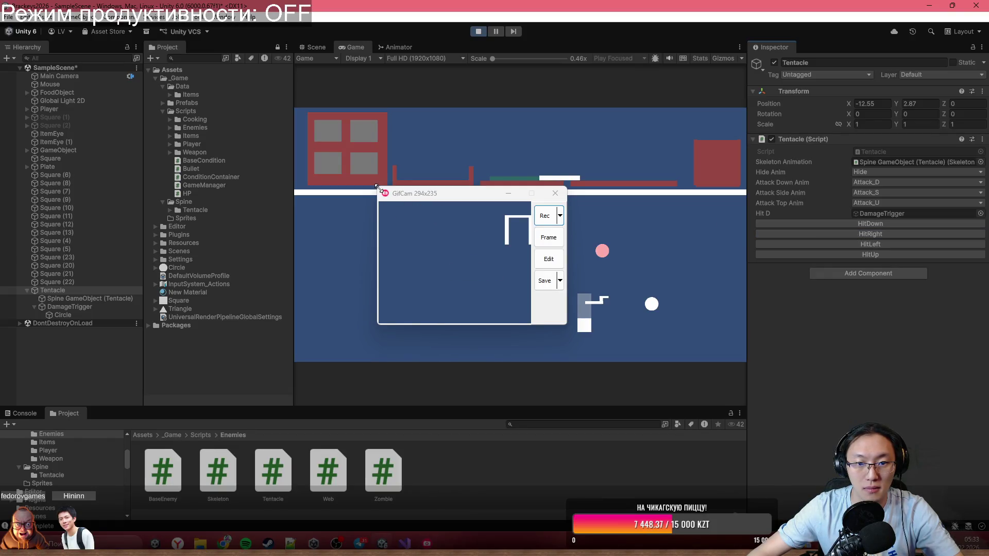
left_click_drag(378, 188, 333, 178)
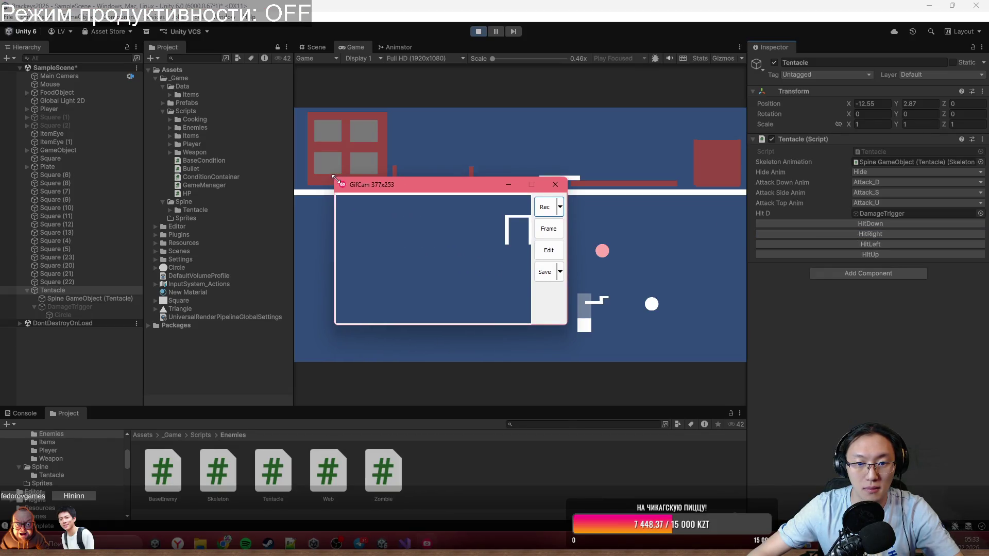
left_click(558, 206)
left_click(587, 263)
left_click(558, 208)
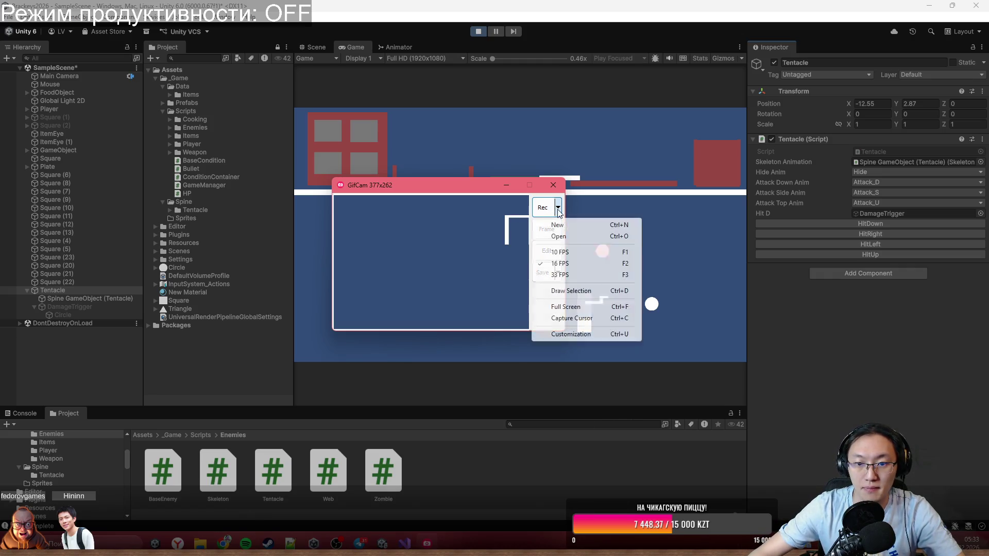
left_click(868, 235)
left_click(870, 225)
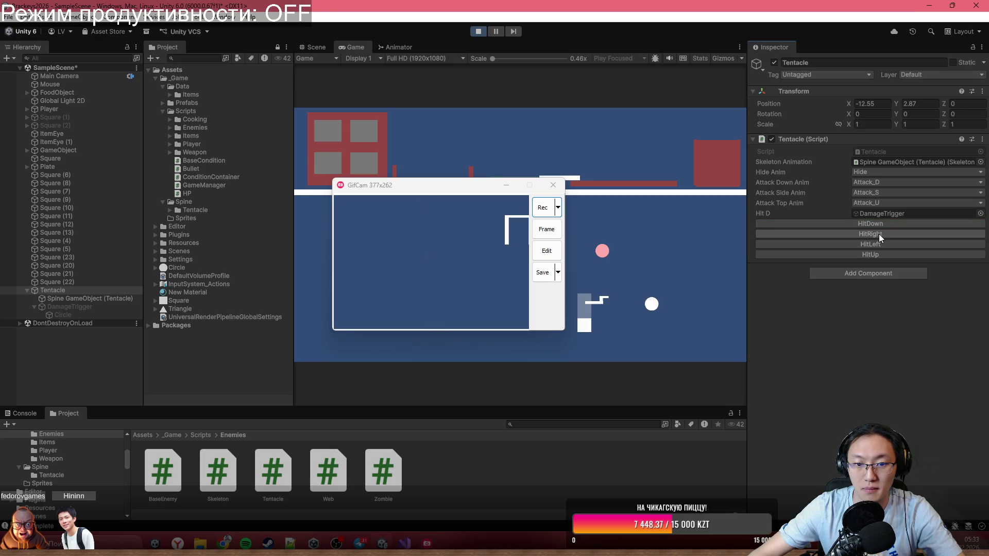
left_click(879, 233)
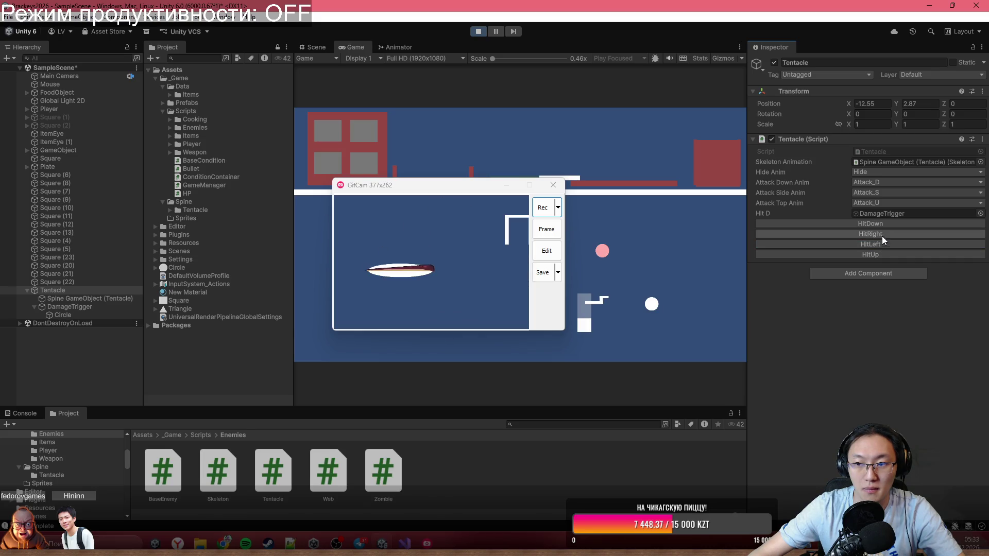
left_click(885, 255)
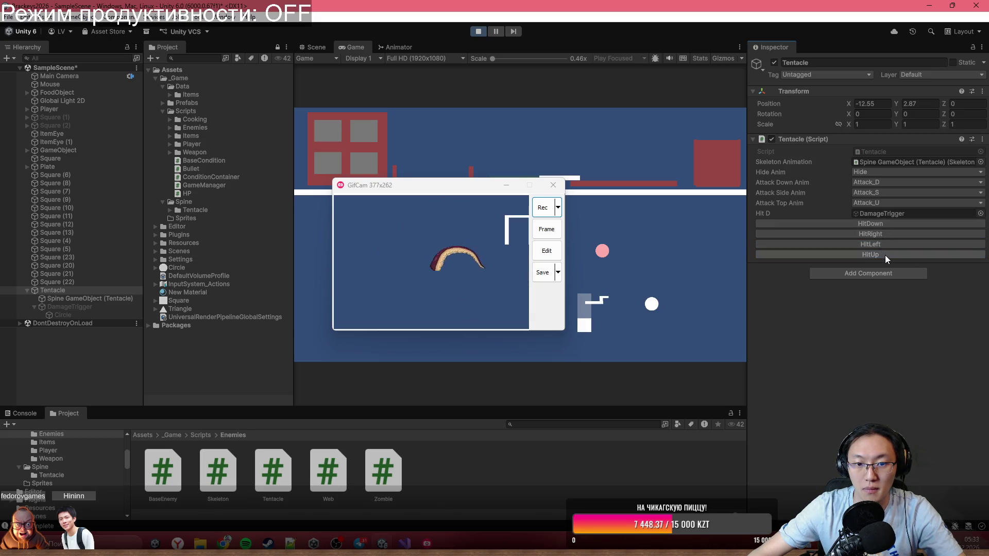
Record the tentacle's down, right, left and up hits, then stop recording.
left_click(558, 208)
left_click(572, 226)
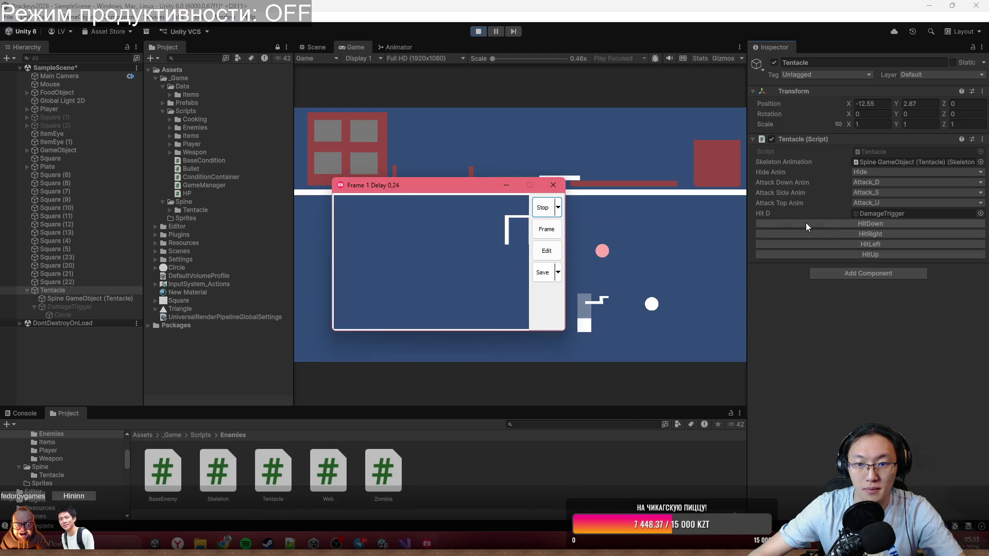
left_click(827, 223)
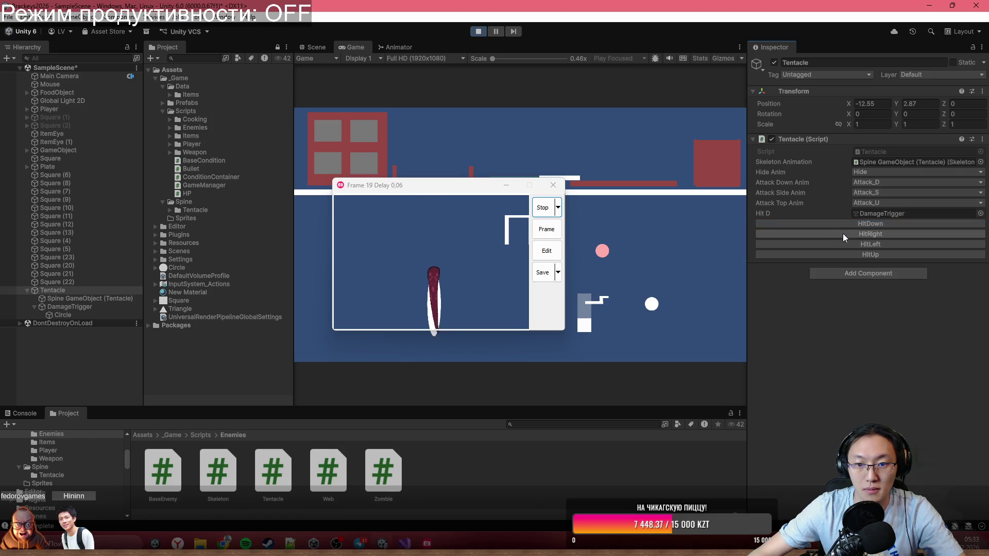
left_click(842, 234)
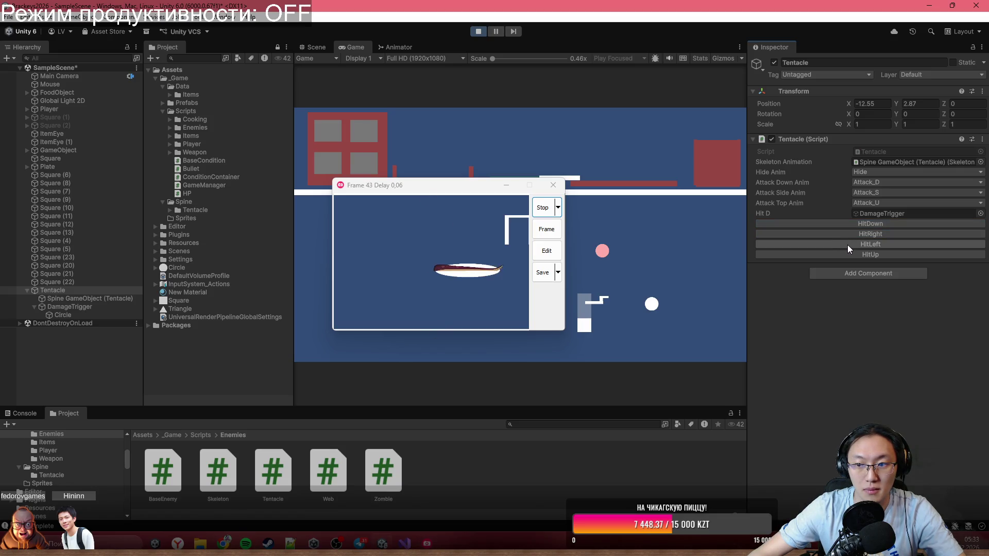
left_click(849, 245)
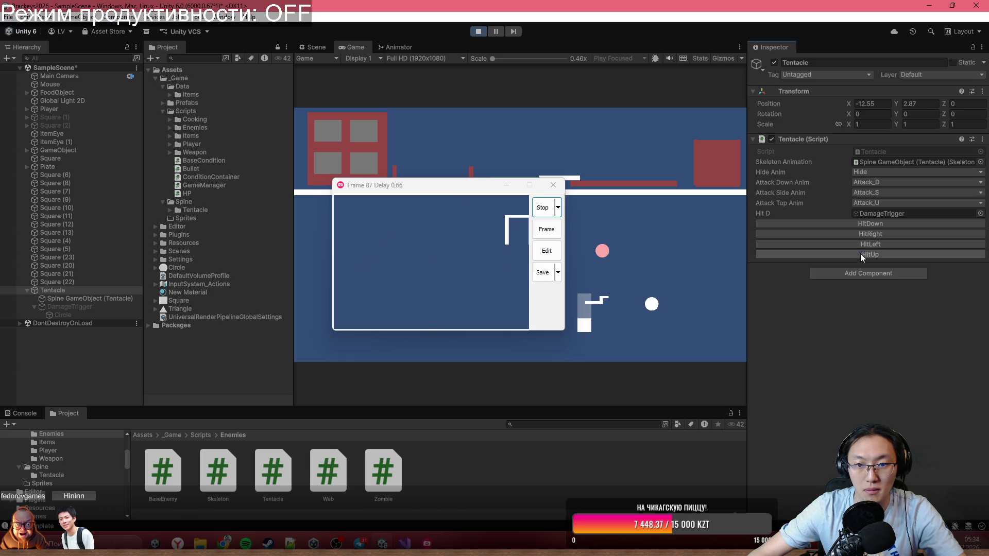
left_click(860, 254)
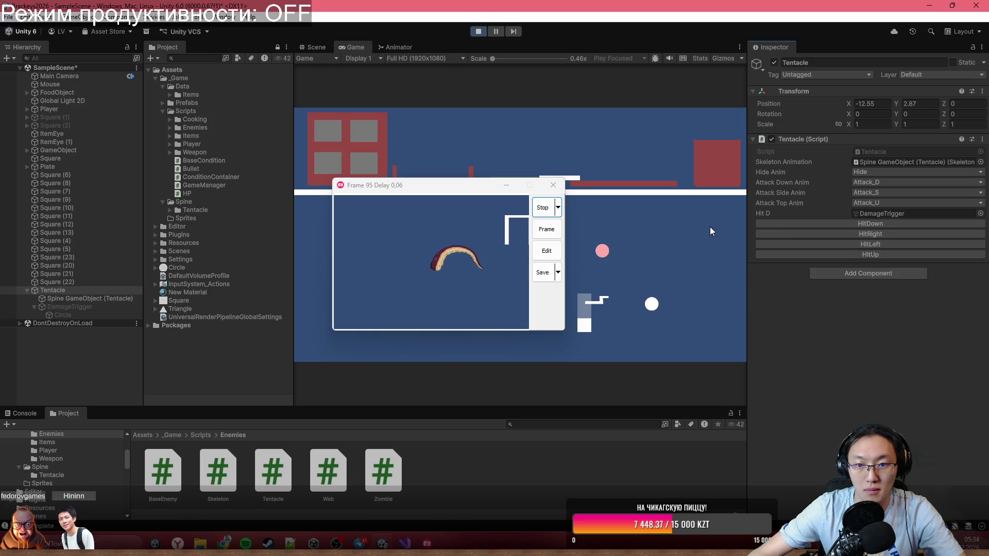
left_click(550, 211)
Enter 1 as the GIF's file name in the save dialog.
left_click(543, 272)
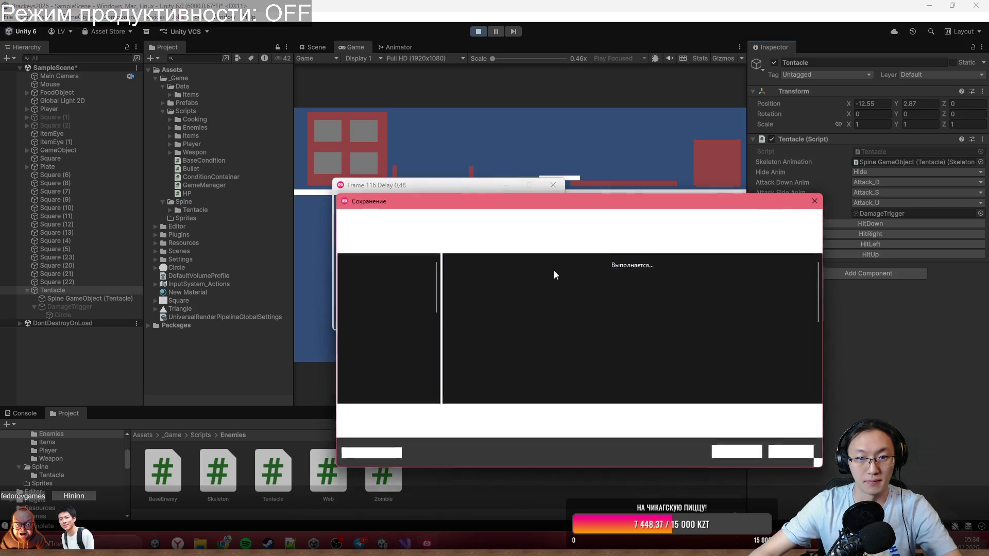
type("1")
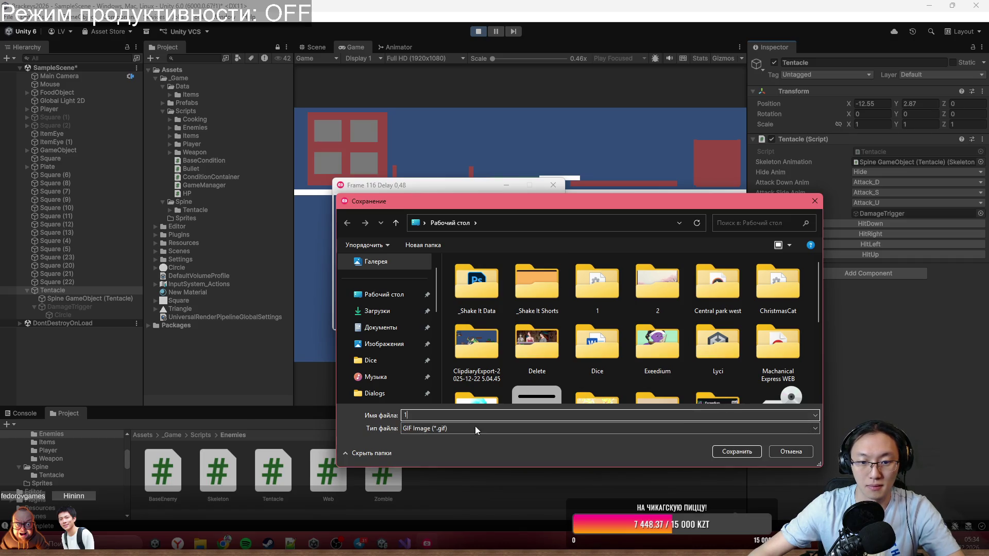
left_click(736, 451)
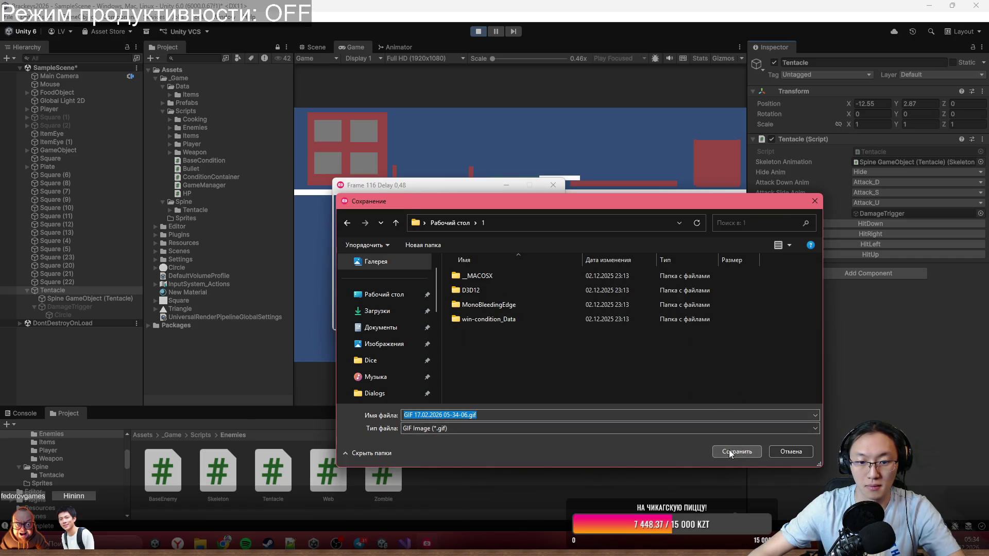
Create a new DeadBurger folder on the Desktop and open it.
left_click(450, 222)
scroll(783, 360, "down", 5)
right_click(765, 364)
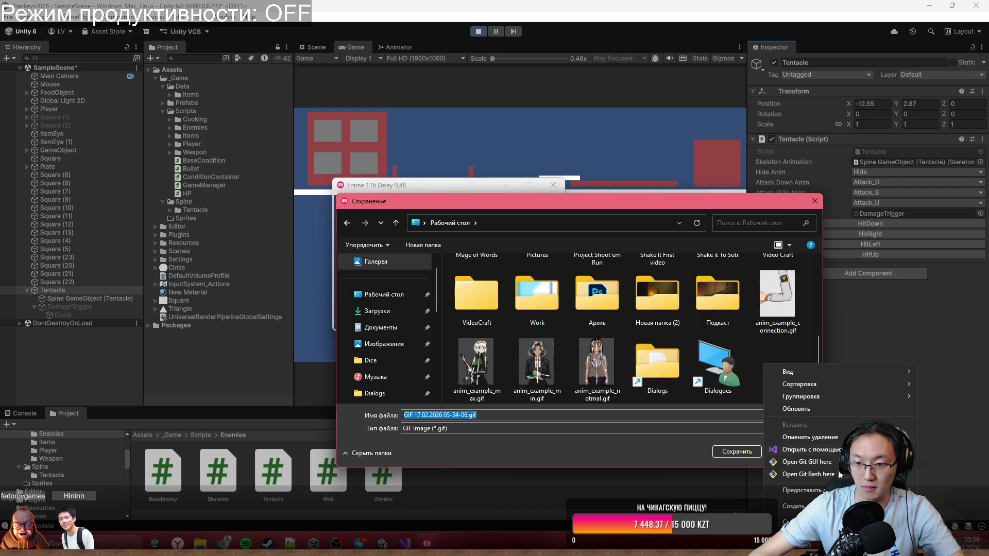
mouse_move(793, 507)
left_click(665, 390)
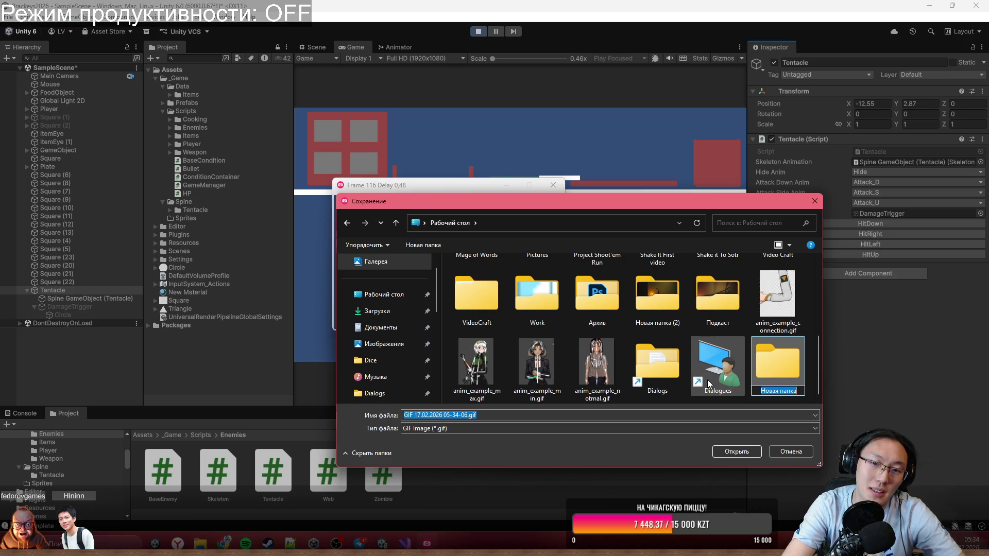
type("H")
type("DeadBurger")
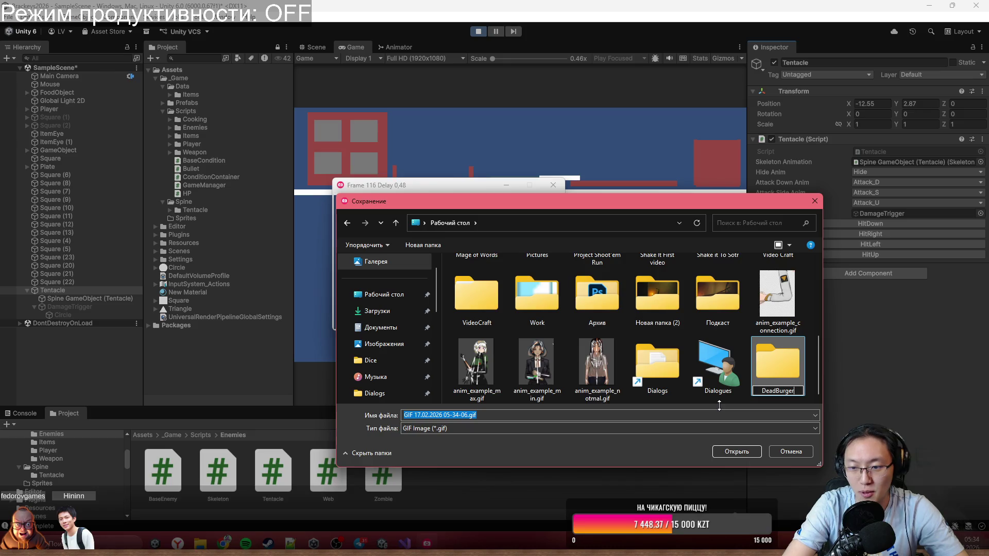
key("Return")
key("Return")
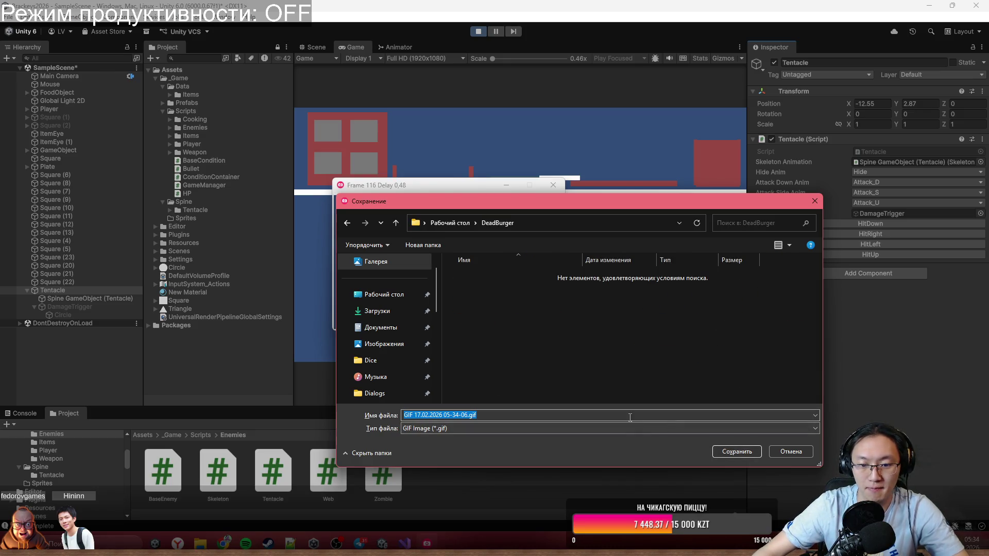
Save the GIF as 1.gif in DeadBurger, close GifCam and minimize Unity.
type("1")
left_click(728, 450)
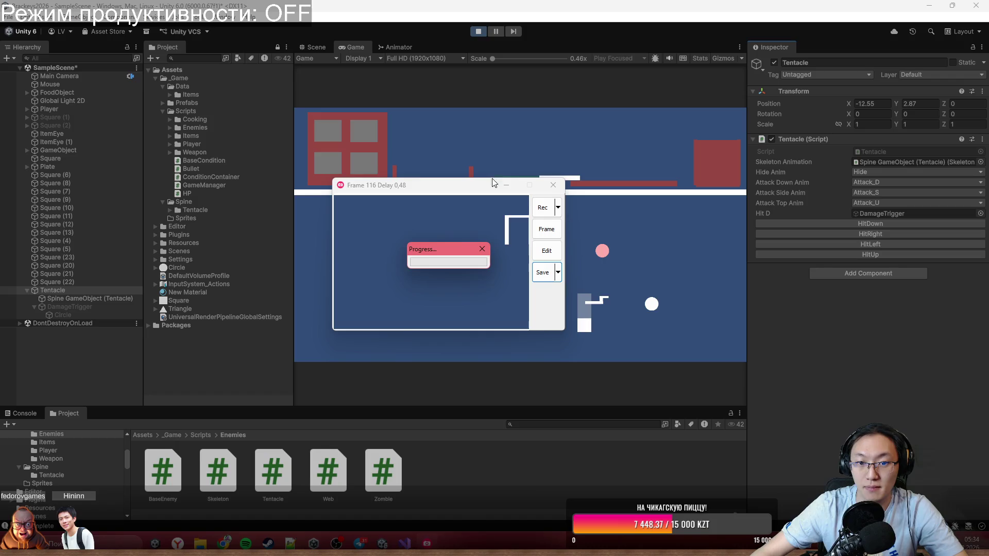
left_click(555, 187)
left_click(929, 7)
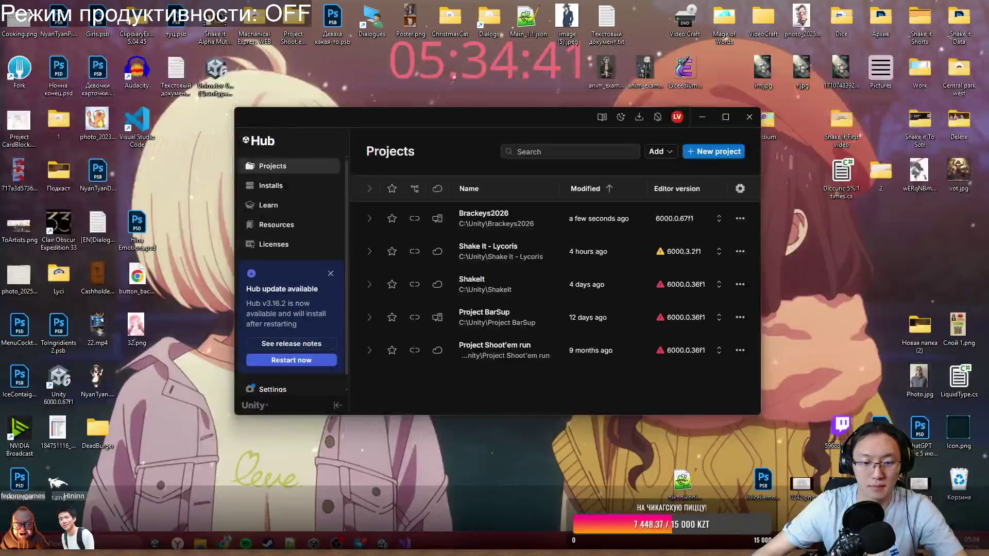
Send 1.gif from the DeadBurger folder to the Brackeys GJ 2026 Telegram chat.
left_click(382, 543)
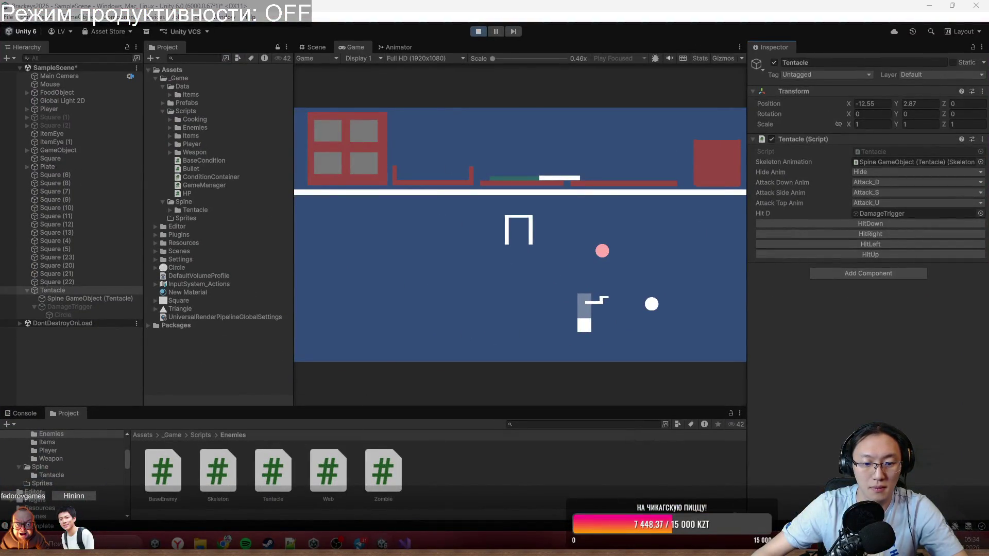
left_click(931, 9)
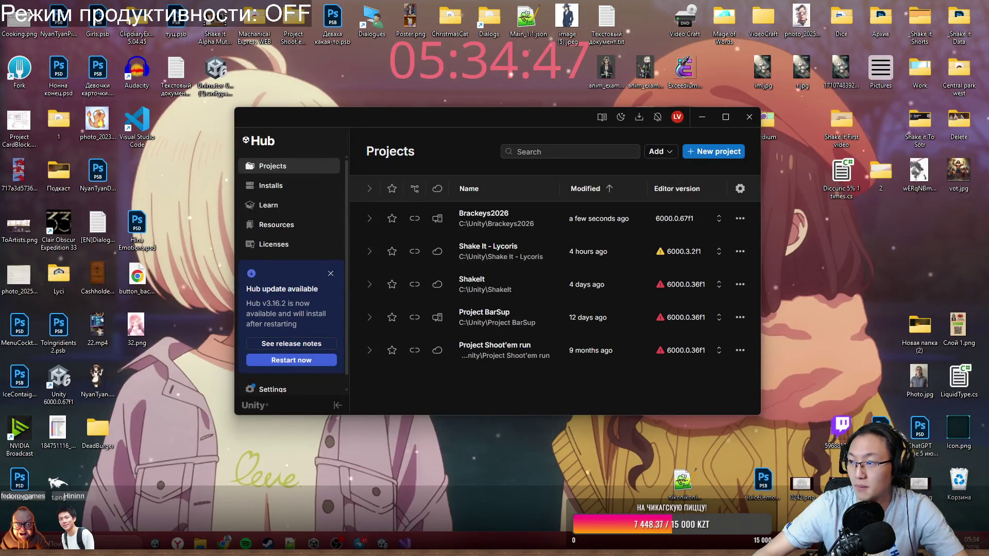
left_click(359, 544)
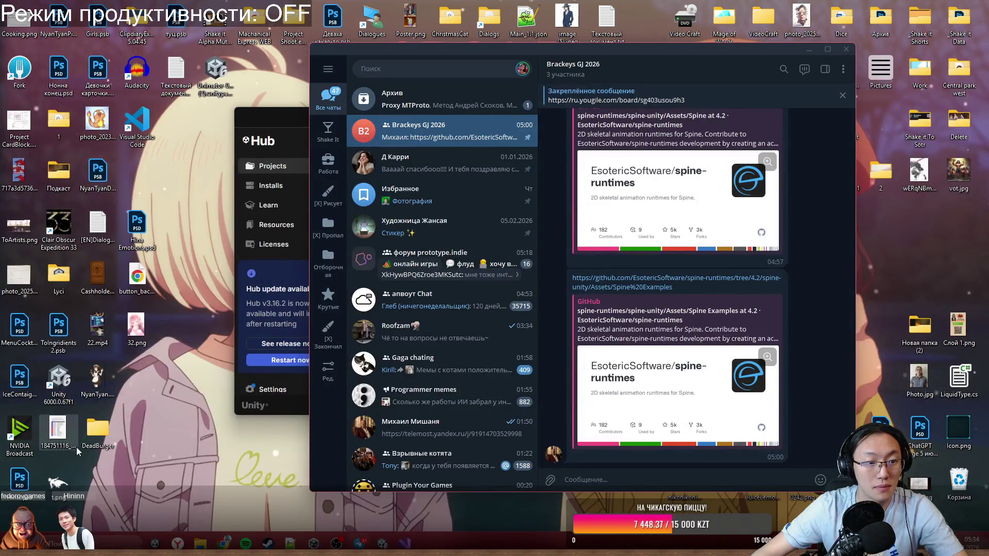
double_click(97, 429)
left_click_drag(243, 250, 722, 328)
left_click(643, 359)
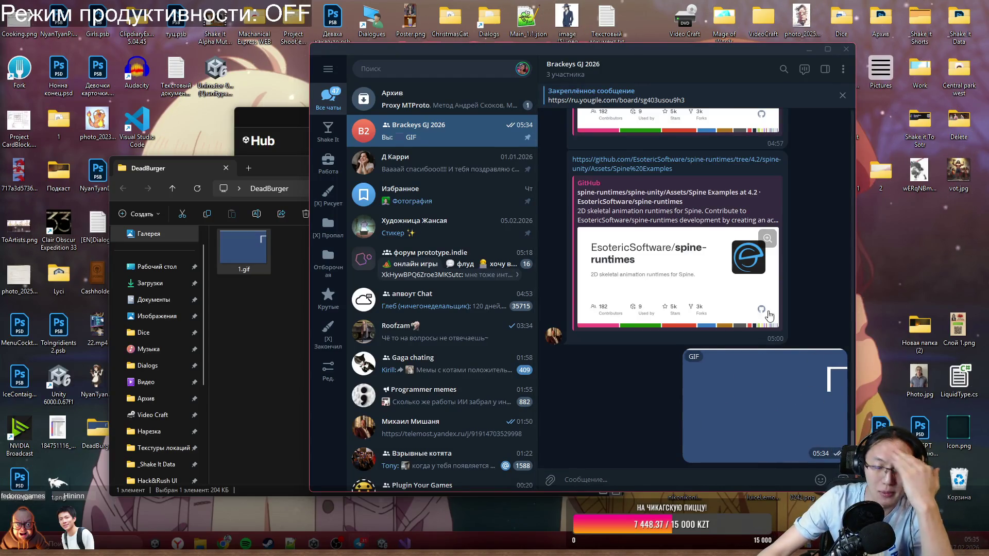
Close the DeadBurger folder window, minimize Telegram and return to Unity.
left_click(277, 164)
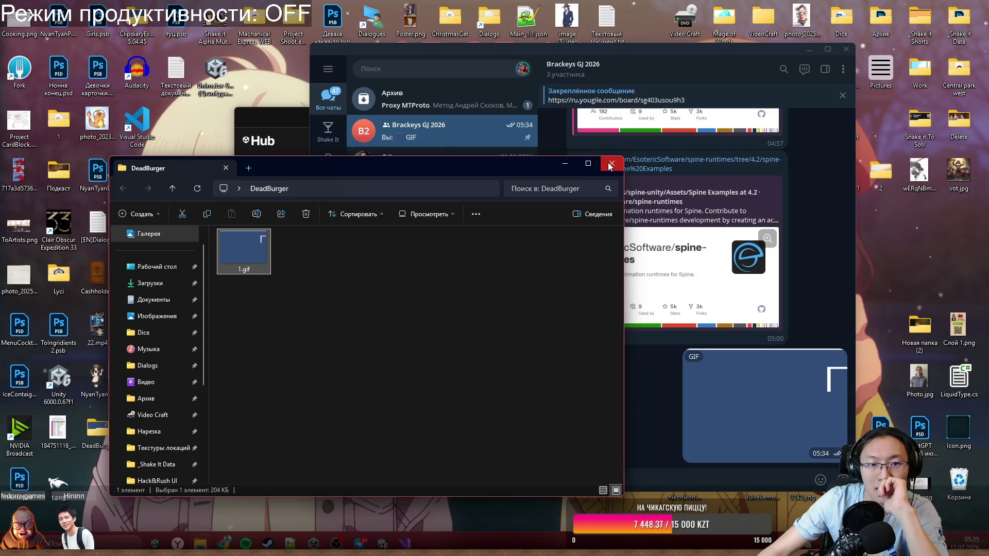
left_click(611, 164)
left_click(359, 544)
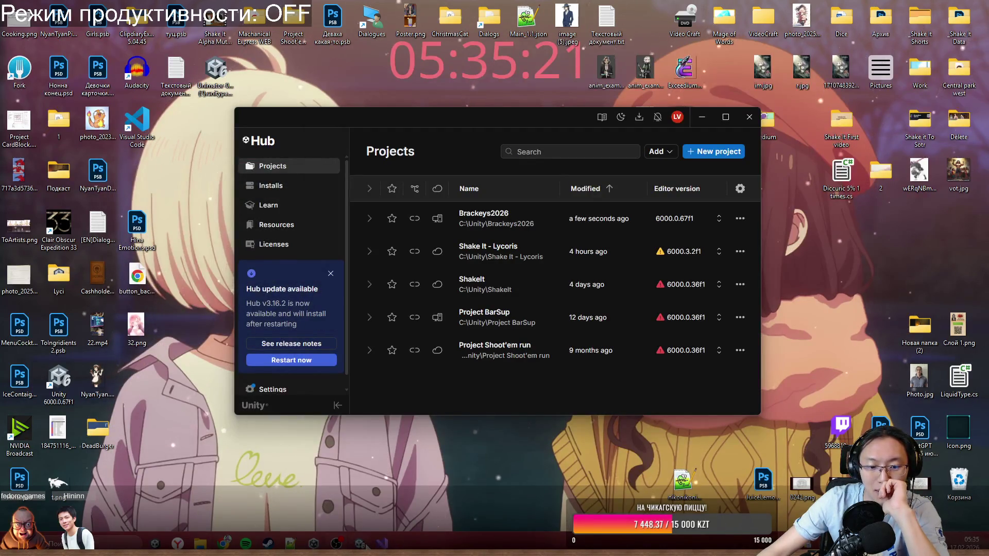
left_click(314, 544)
Play the running game briefly, then maximize the Twitch stream window over the editor.
left_click(605, 221)
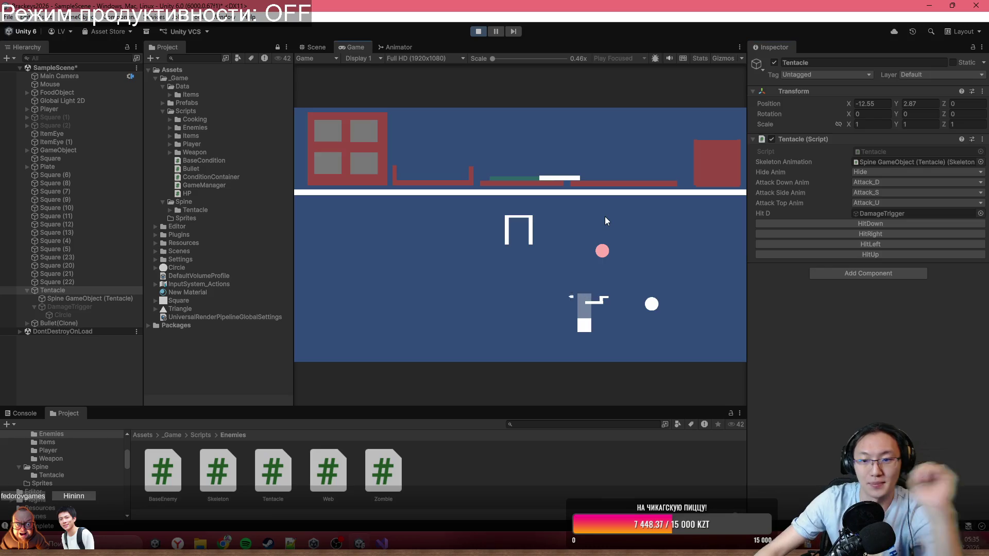
key("a")
left_click(536, 238)
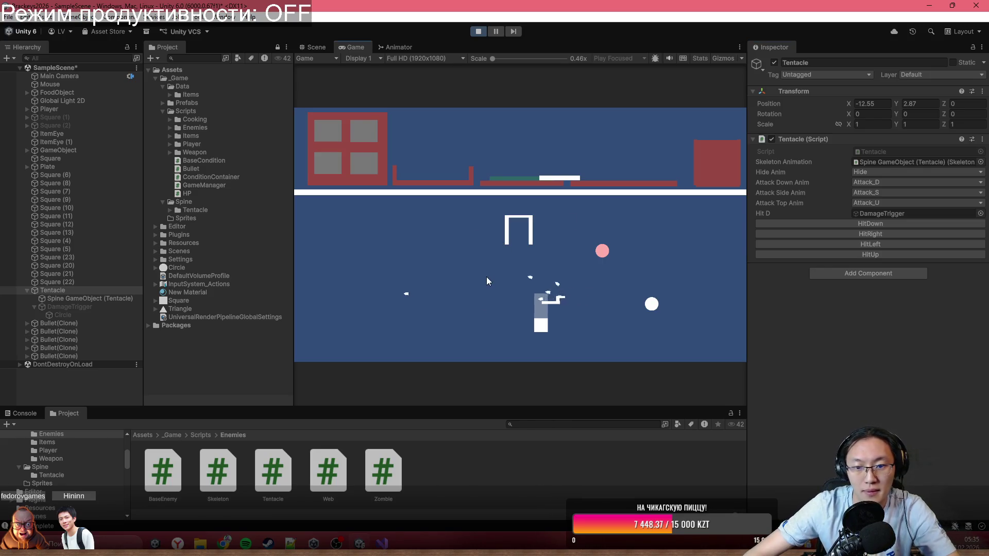
key("a")
left_click(559, 276)
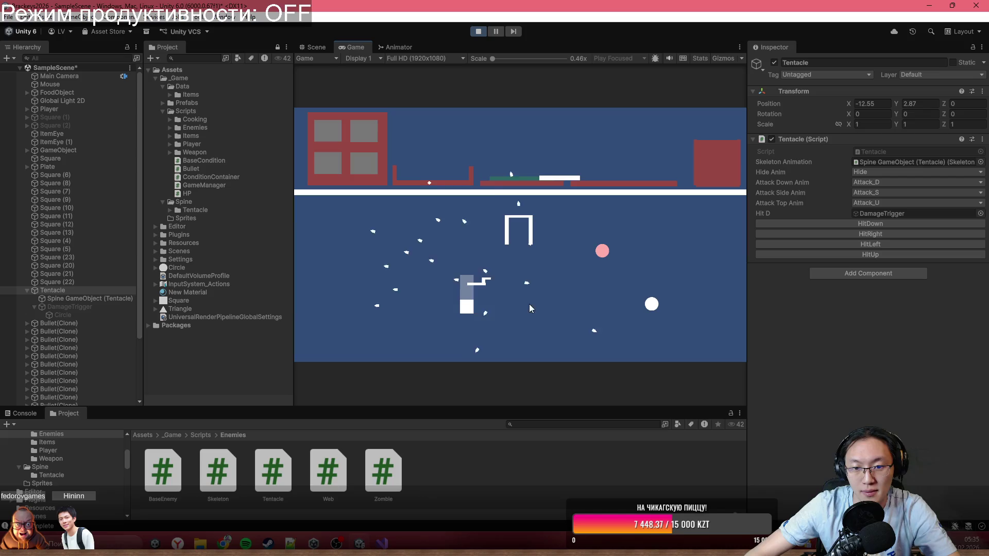
key("a")
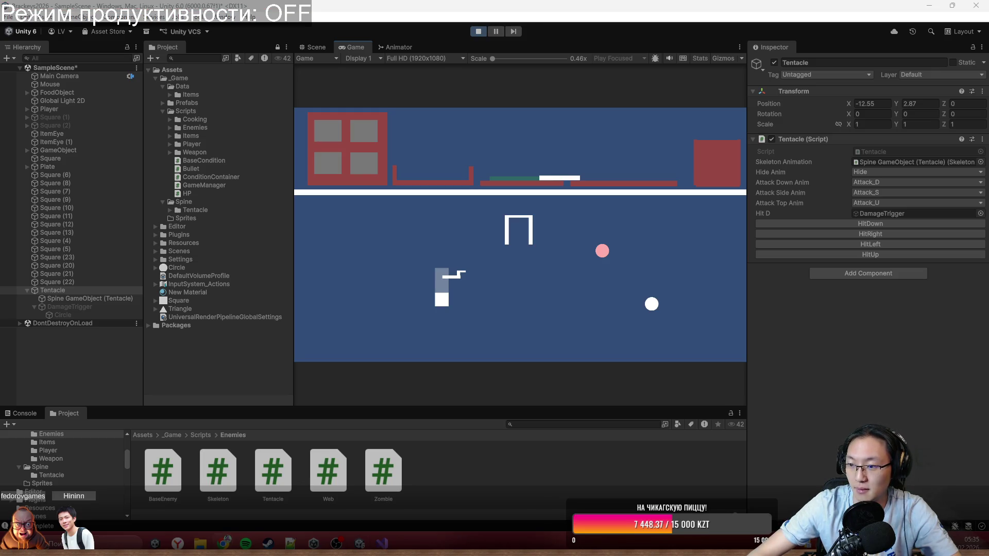
mouse_move(988, 157)
left_mouse_down()
mouse_move(554, 157)
mouse_move(550, 5)
left_mouse_up()
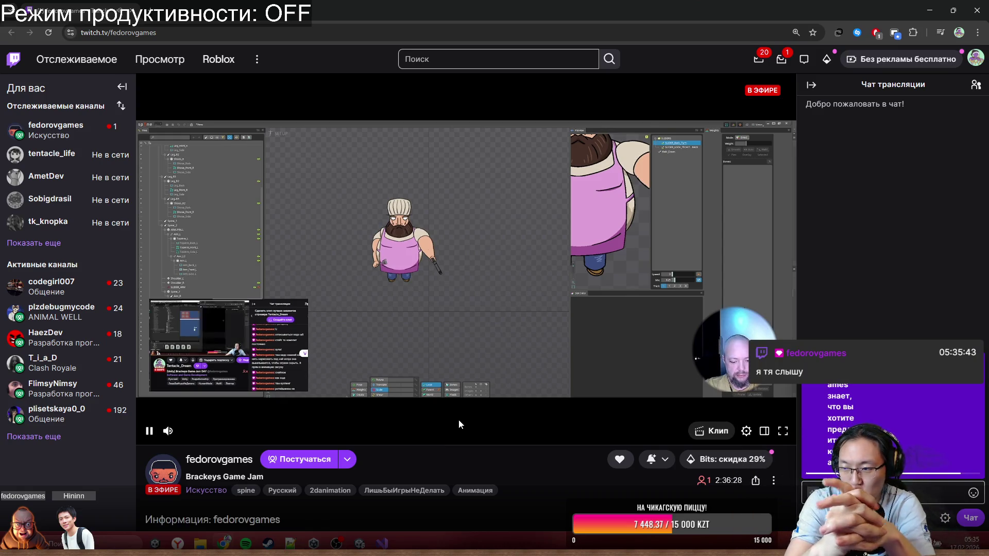
Mute the Twitch livestream's audio from the player controls.
left_click(168, 430)
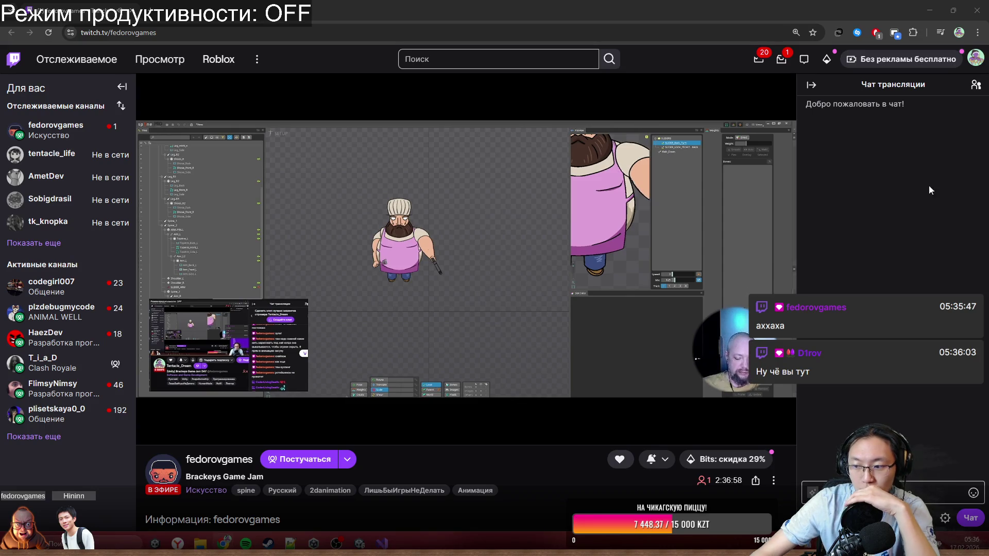
mouse_move(762, 172)
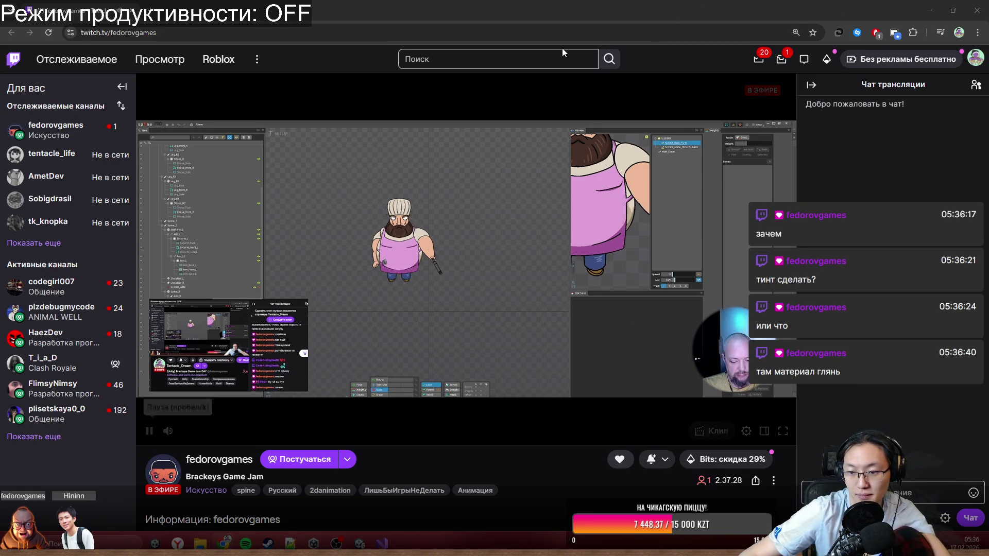
Close the Chrome stream window and exit Play mode.
left_click_drag(907, 11, 622, 133)
left_click(623, 130)
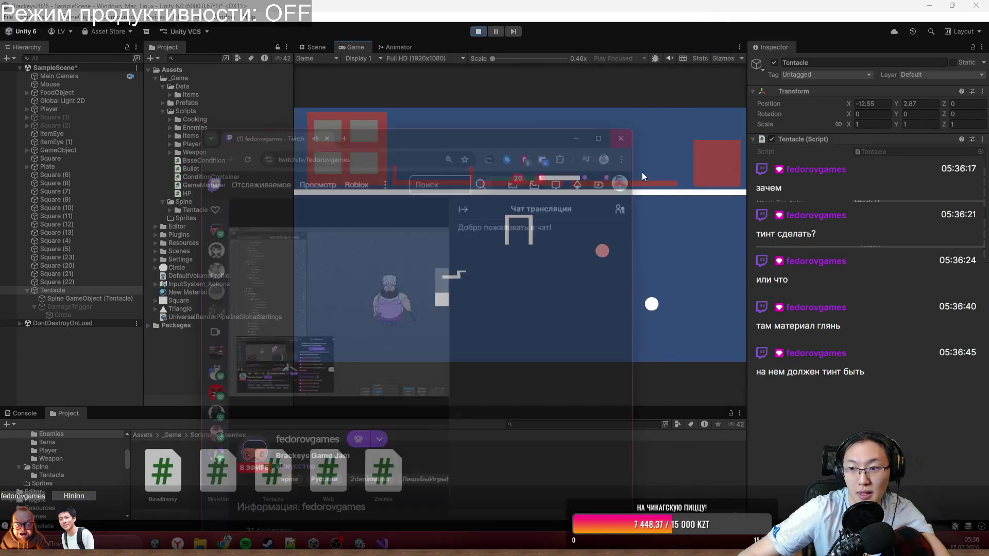
left_click(481, 33)
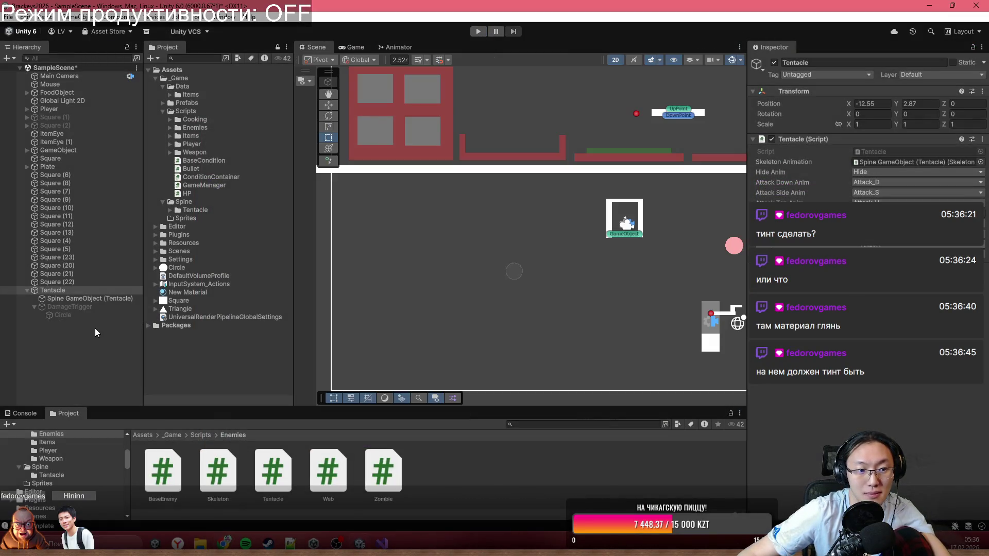
Select the Tentacle's Spine GameObject and open its Tentacle_Material.
left_click(526, 290)
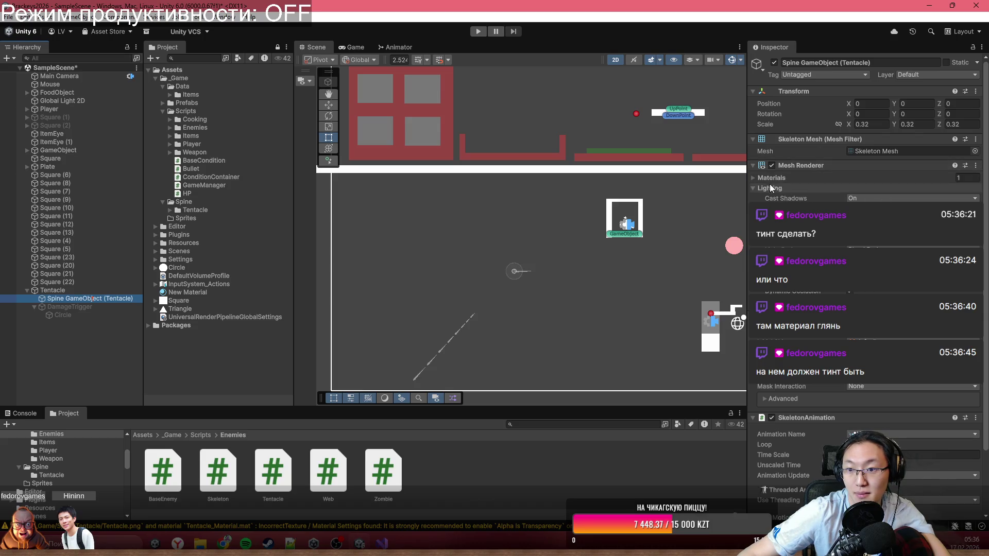
left_click(882, 178)
left_click(878, 192)
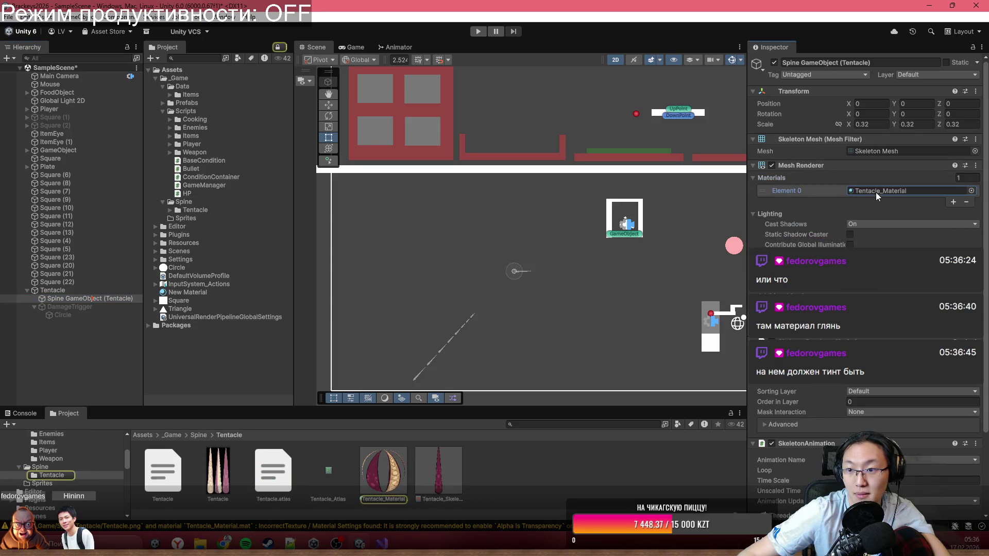
left_click(391, 475)
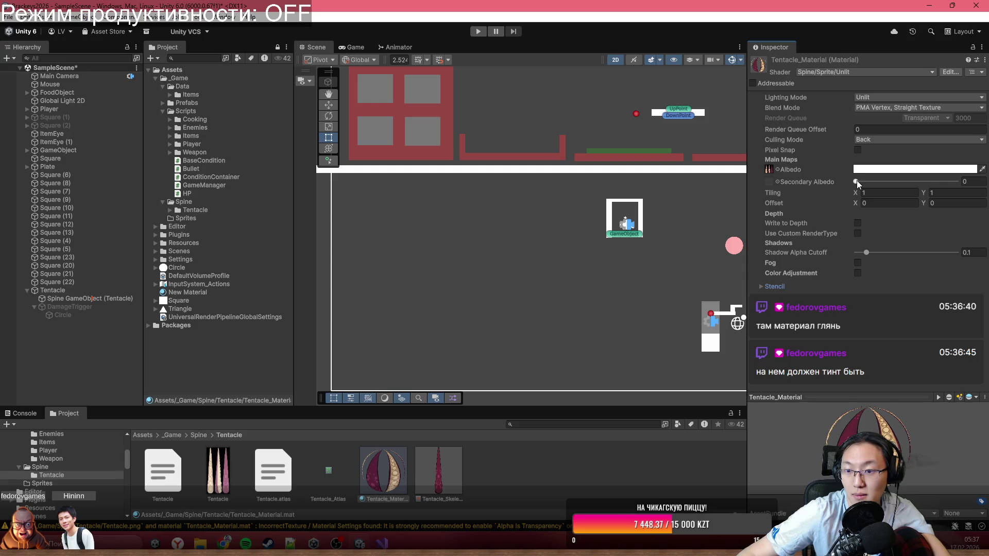
Set the SkeletonAnimation's Animation Name to None.
left_click(84, 299)
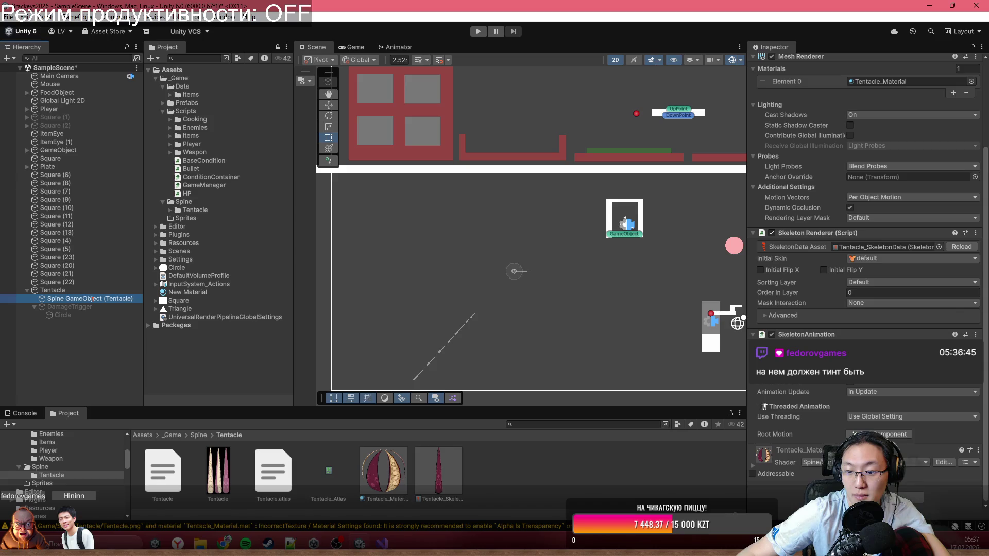
scroll(853, 291, "up", 2)
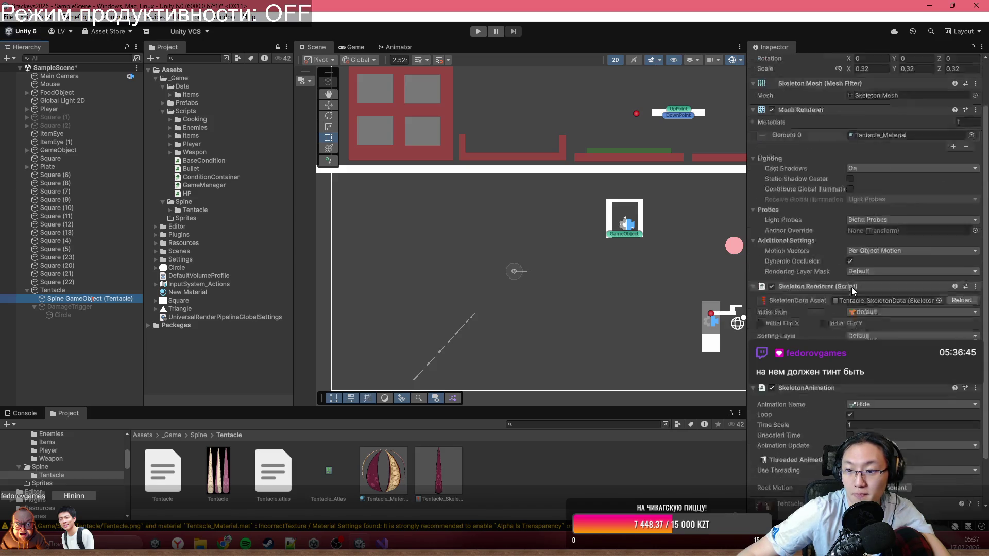
scroll(852, 291, "down", 2)
left_click(912, 351)
left_click(922, 400)
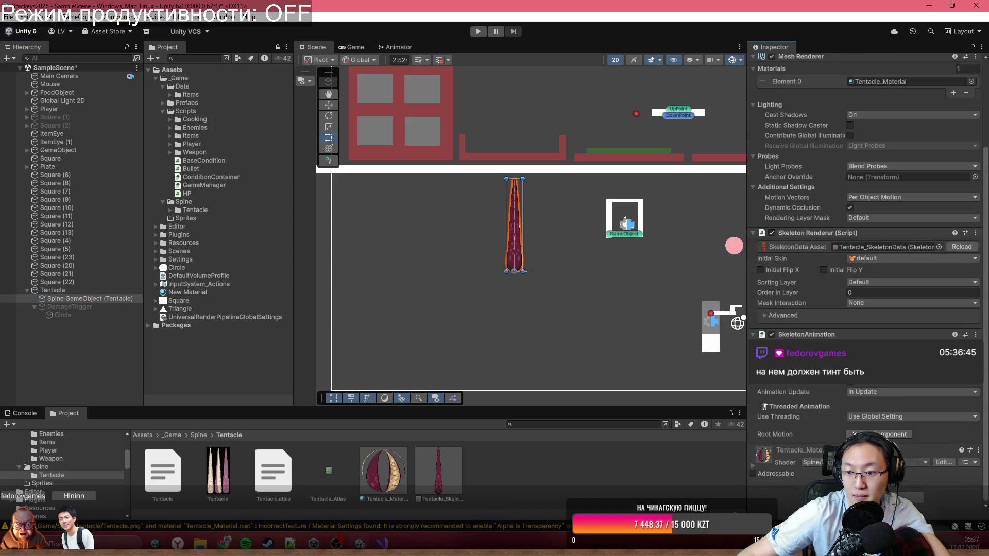
Expand Tentacle_Material's shader properties, leaving the blend mode unchanged.
left_click(767, 465)
scroll(836, 422, "down", 8)
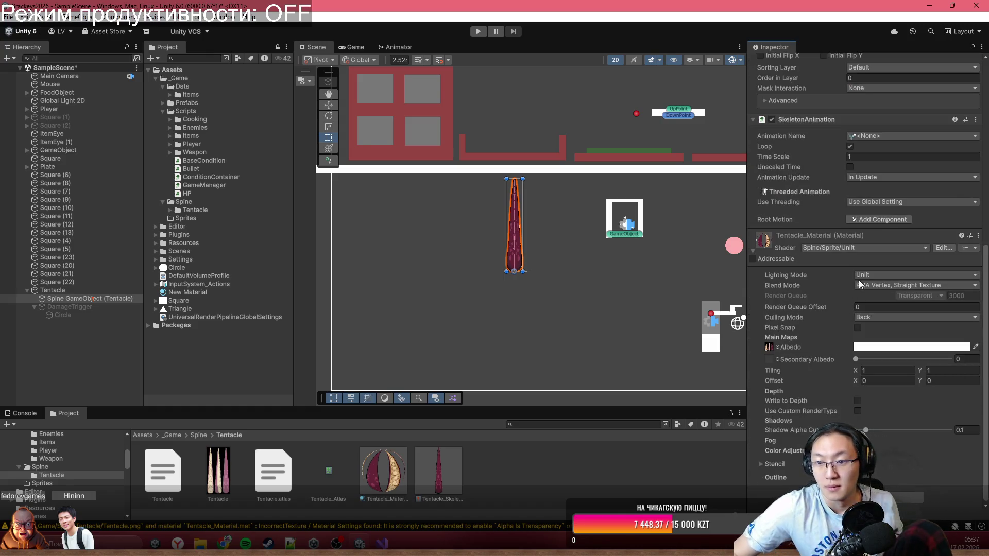
left_click(870, 284)
left_click(834, 284)
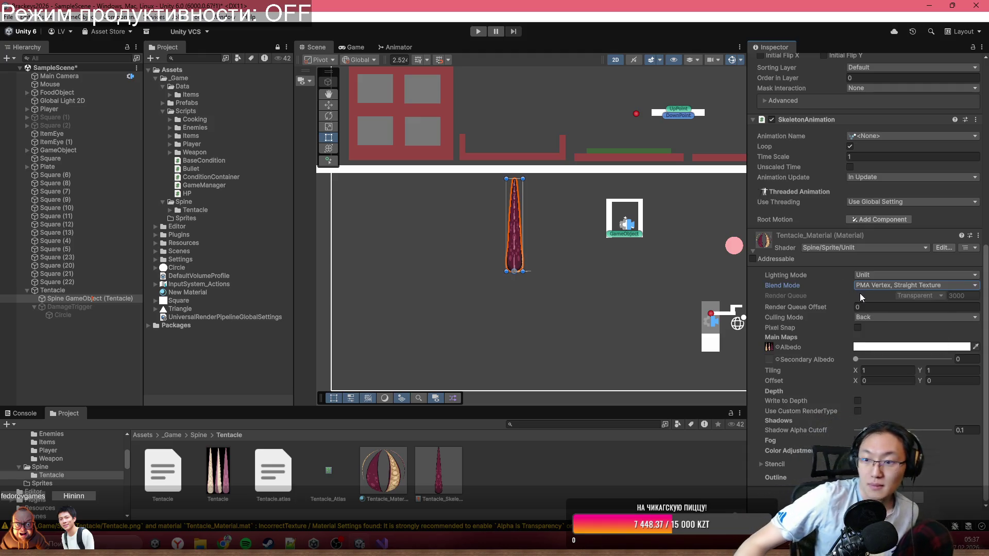
Try red tints on the Albedo colour, then return it to white.
left_click(867, 348)
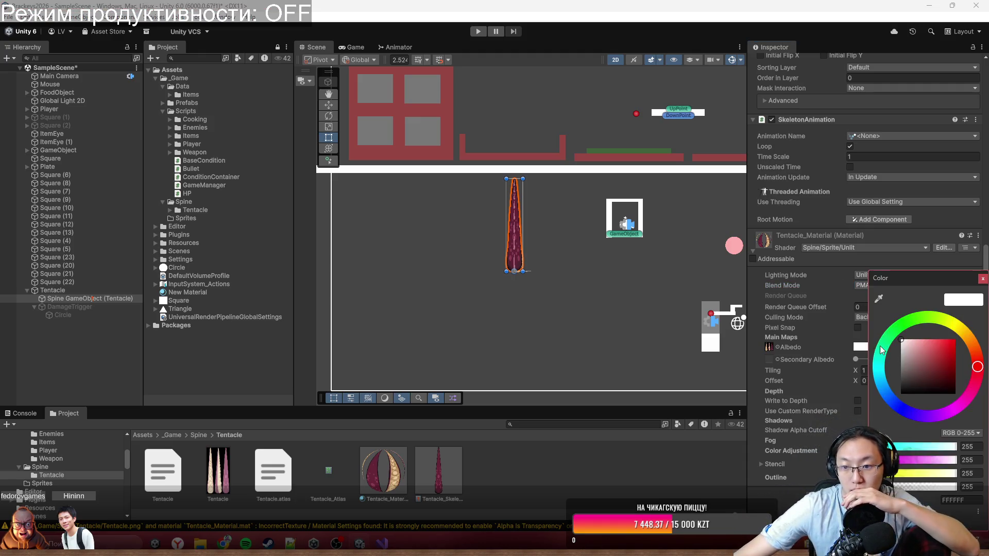
left_click(901, 340)
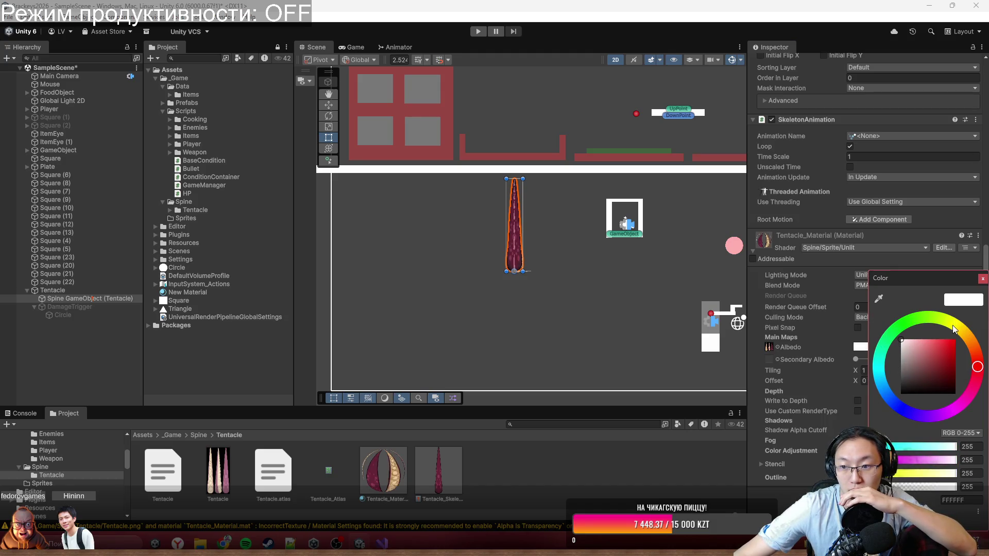
mouse_move(942, 360)
left_mouse_down()
mouse_move(888, 396)
mouse_move(882, 292)
mouse_move(945, 350)
mouse_move(902, 340)
left_mouse_up()
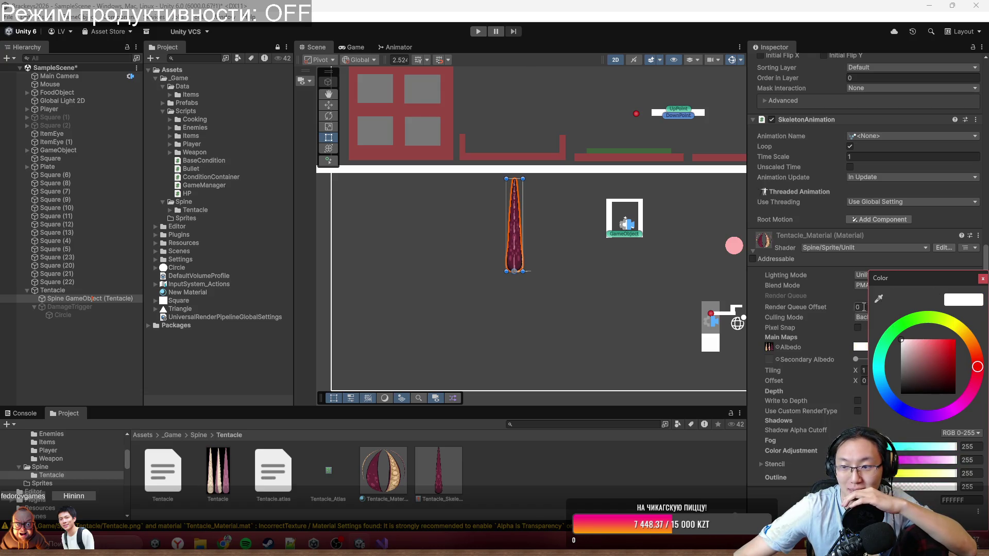
left_click(855, 359)
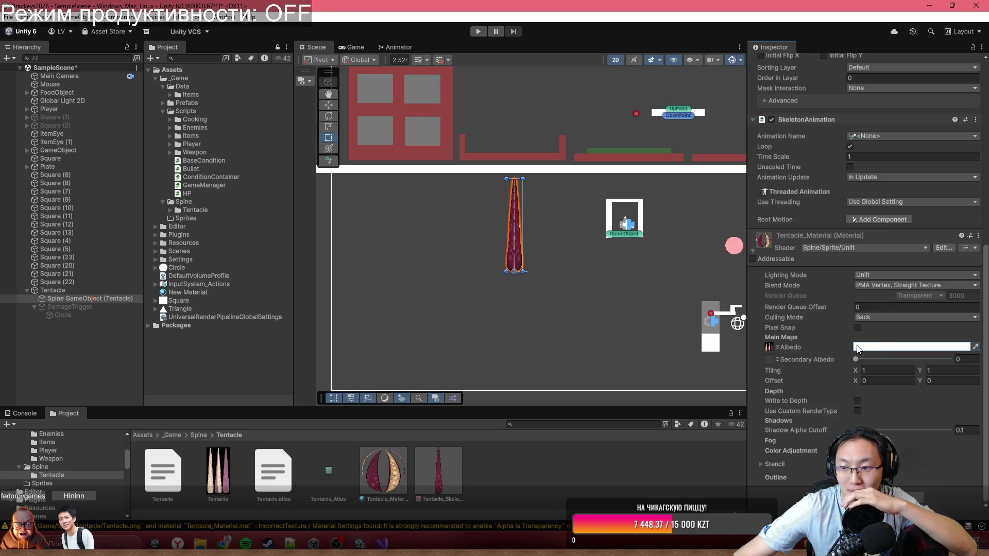
left_click(857, 360)
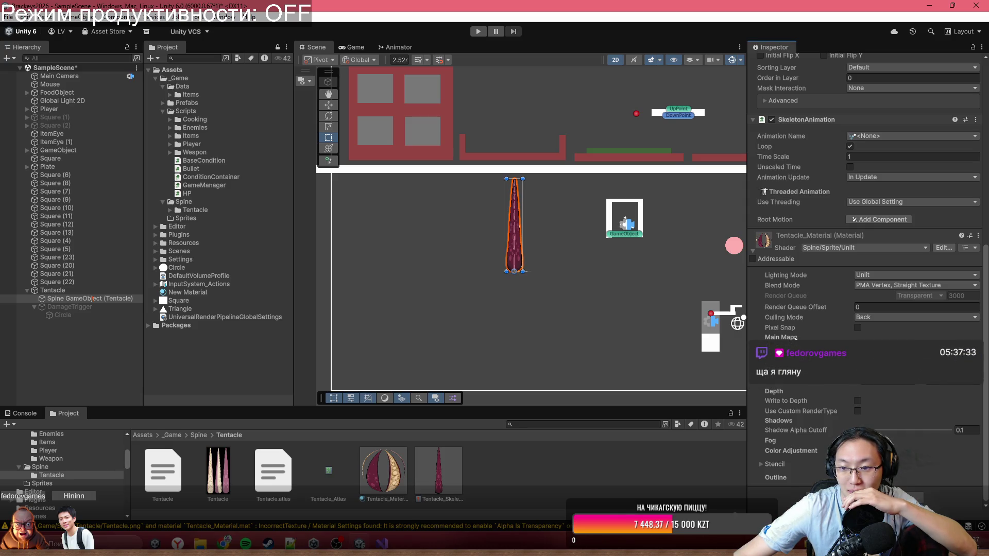
left_click(917, 350)
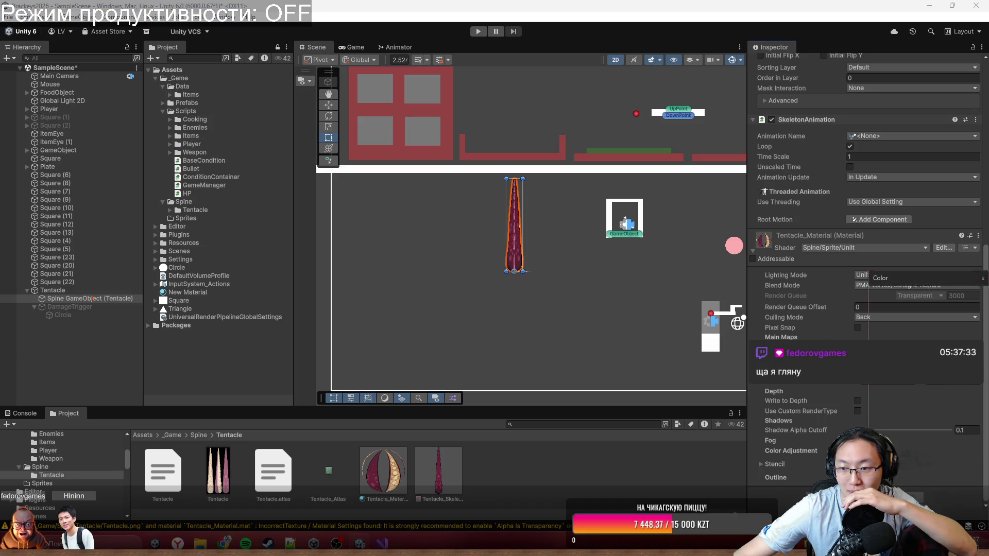
left_click(976, 333)
left_click_drag(955, 339, 882, 311)
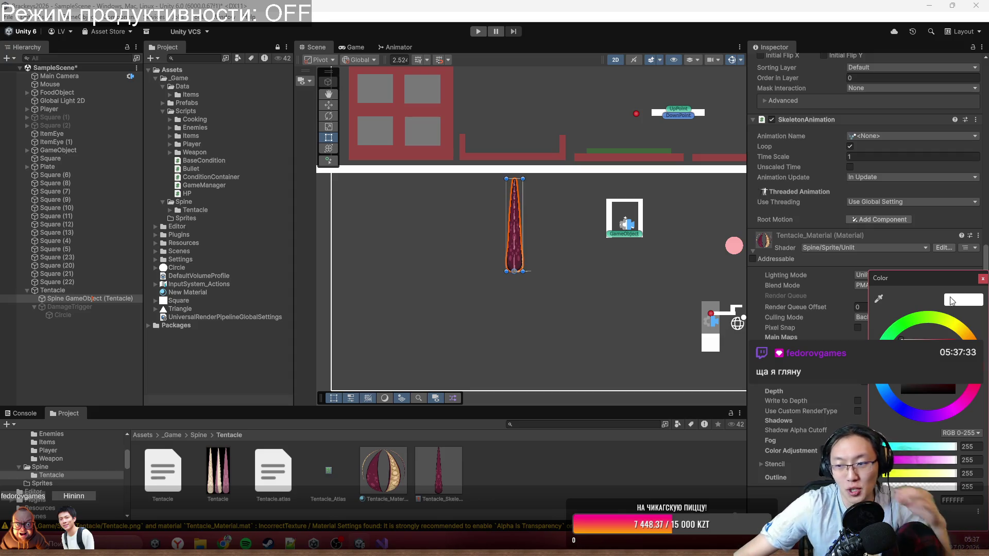
left_click(907, 328)
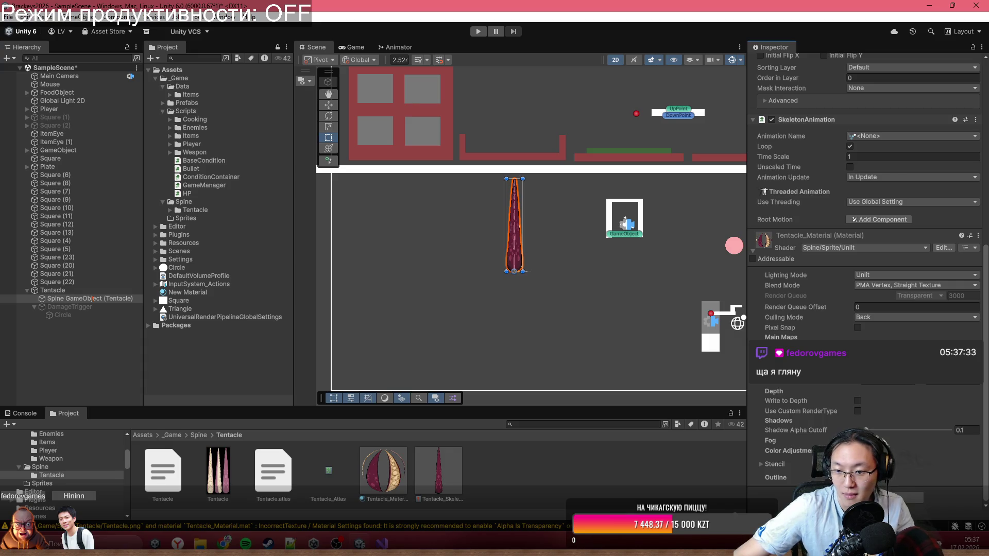
Set the Color Adjustment Overlay Color to white with alpha 0.
left_click(789, 451)
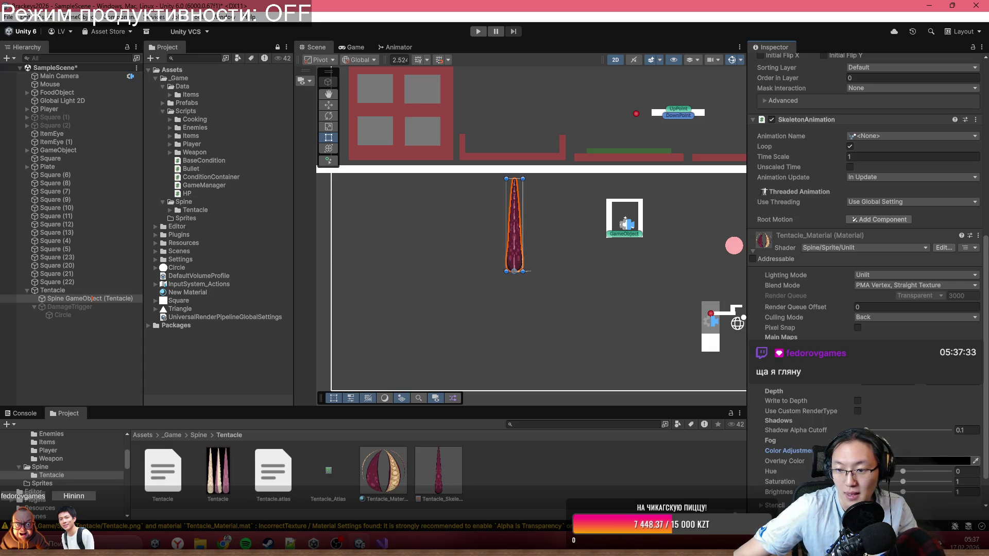
left_click(933, 461)
left_click_drag(911, 399, 902, 337)
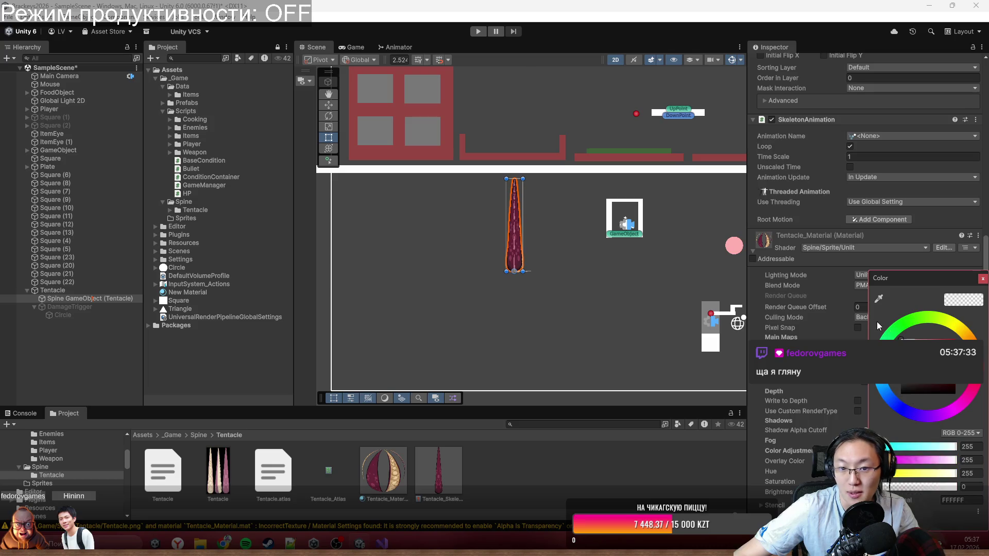
left_click_drag(940, 488, 958, 488)
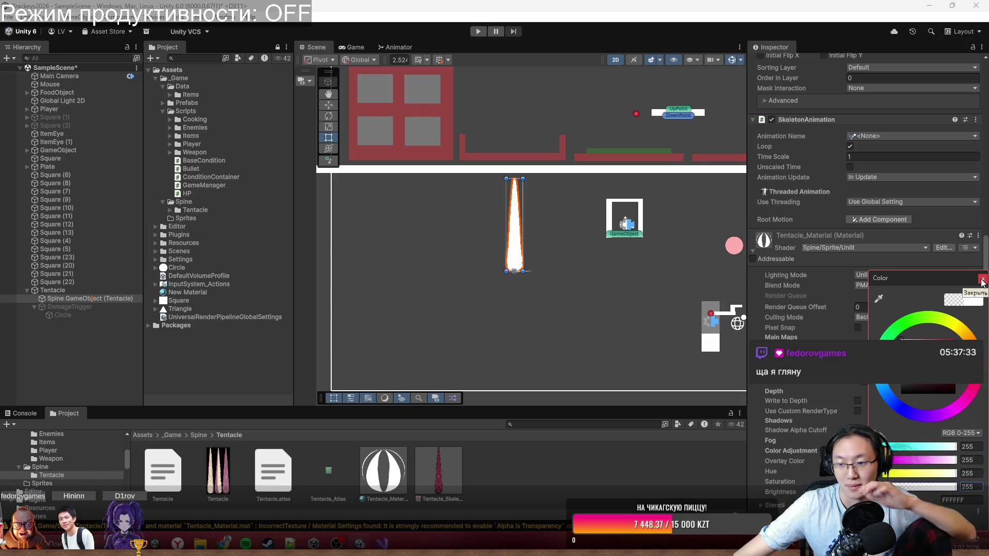
left_click(951, 489)
left_click_drag(951, 489, 896, 487)
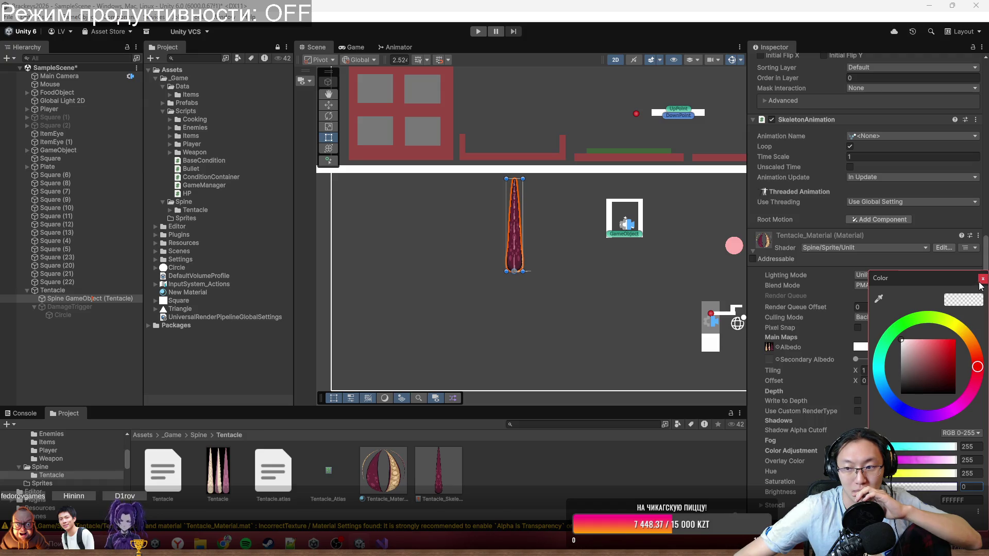
left_click(979, 283)
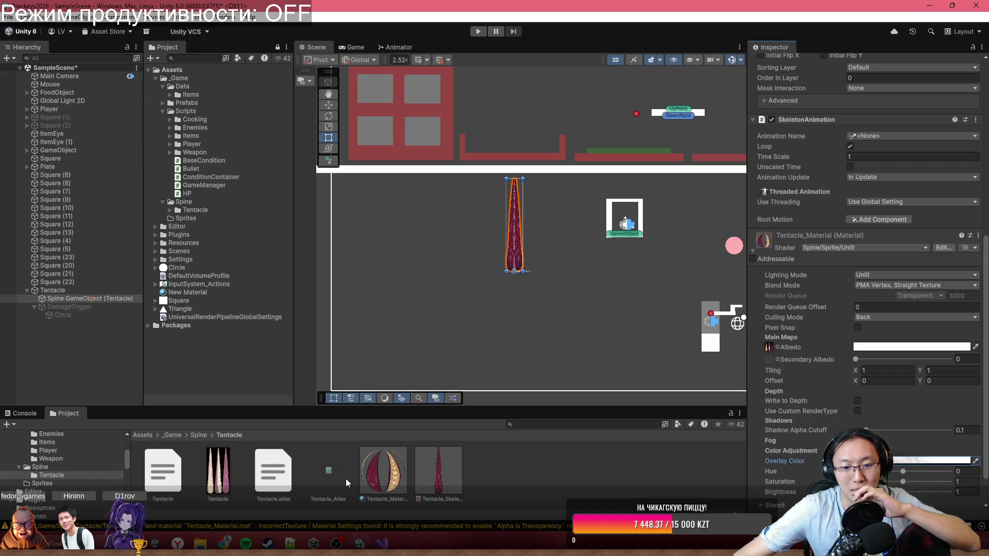
Duplicate Tentacle_Material and set the copy's Overlay Color to opaque white, alpha 255.
left_click(374, 469)
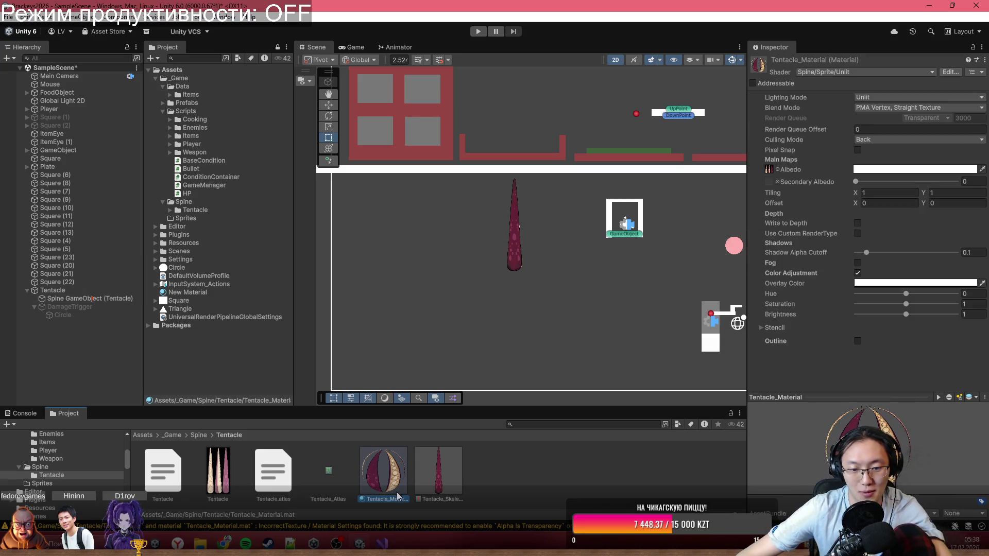
key("ctrl+d")
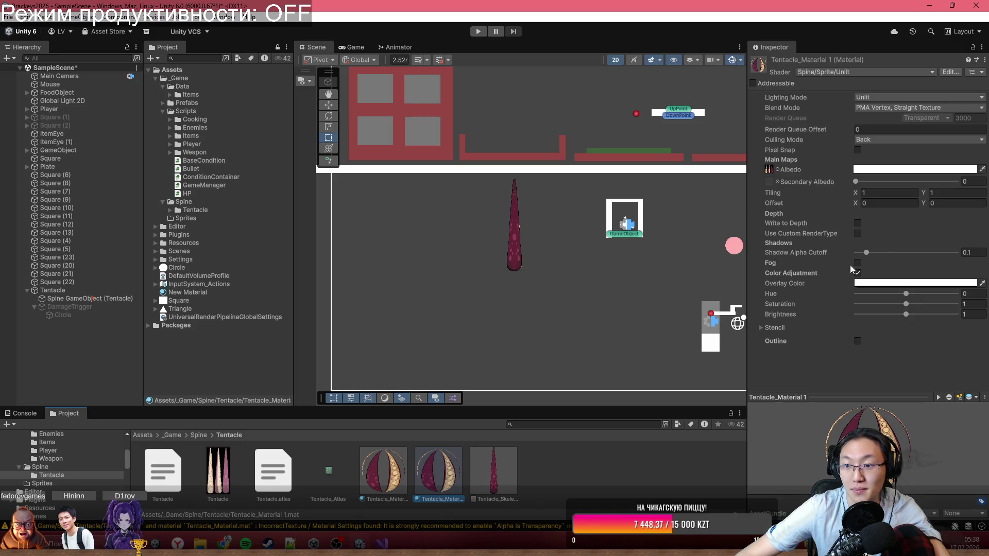
left_click(875, 283)
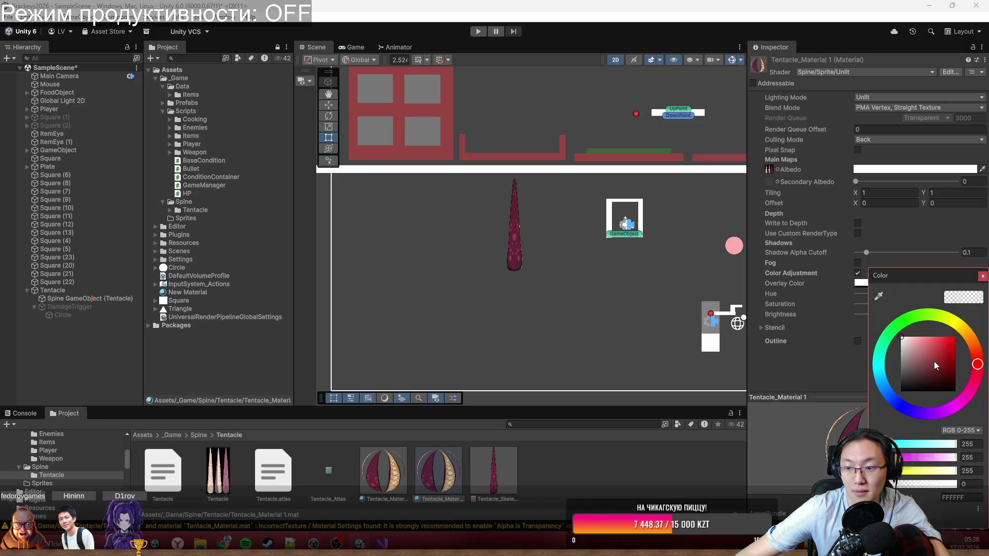
left_click_drag(926, 482, 957, 484)
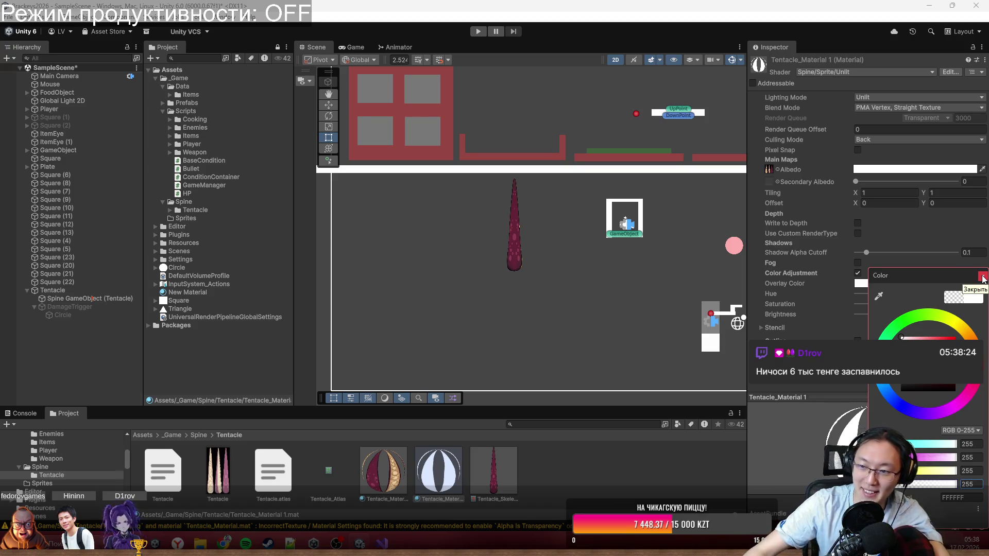
left_click(983, 279)
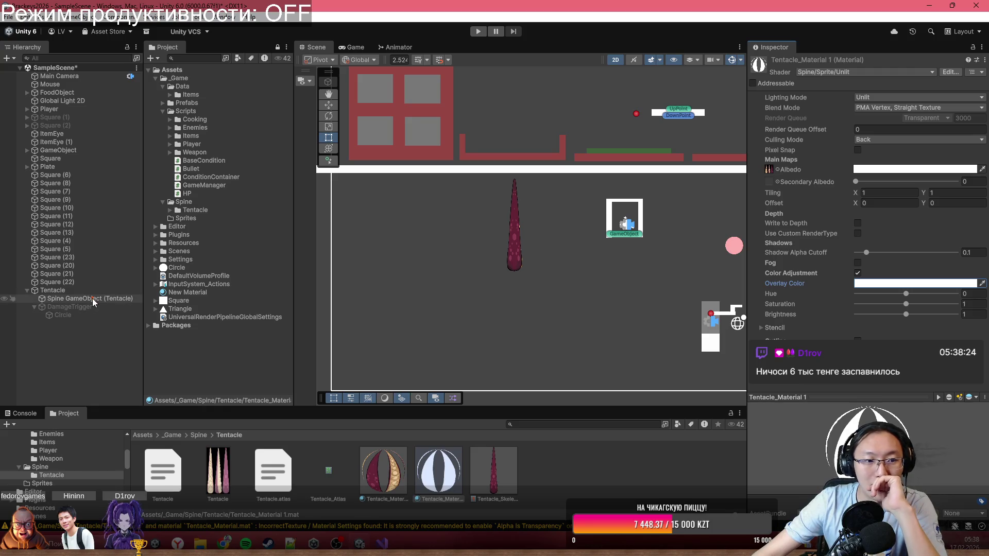
Inspect the Tentacle's Spine GameObject, then step from Tentacle_Material 1 to the original Tentacle_Material.
left_click(95, 299)
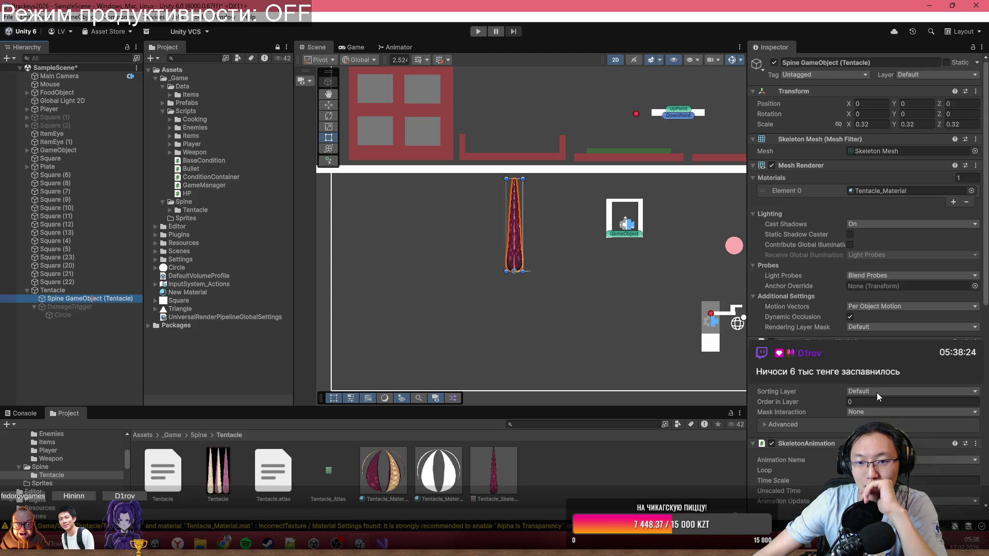
scroll(876, 392, "down", 3)
scroll(876, 390, "up", 3)
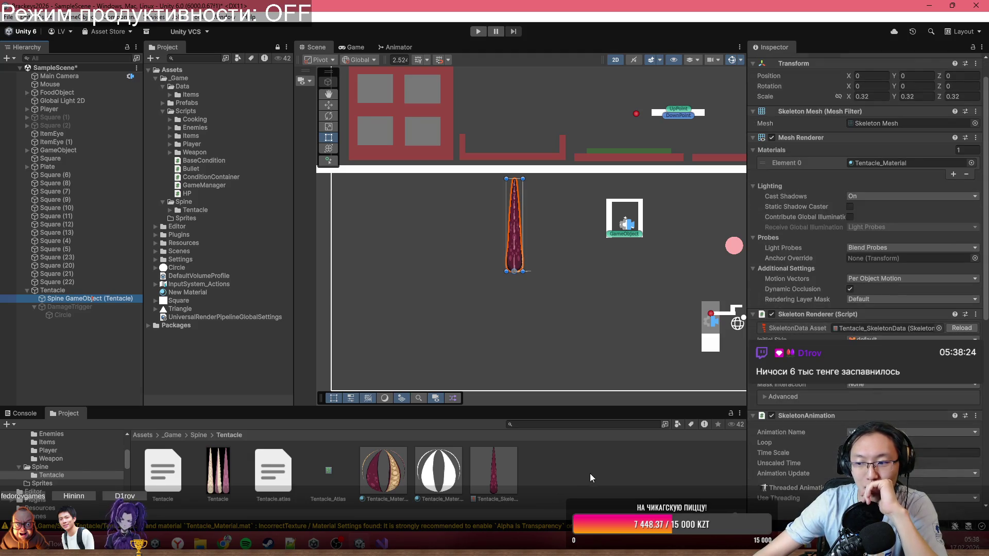
left_click(444, 487)
key("Left")
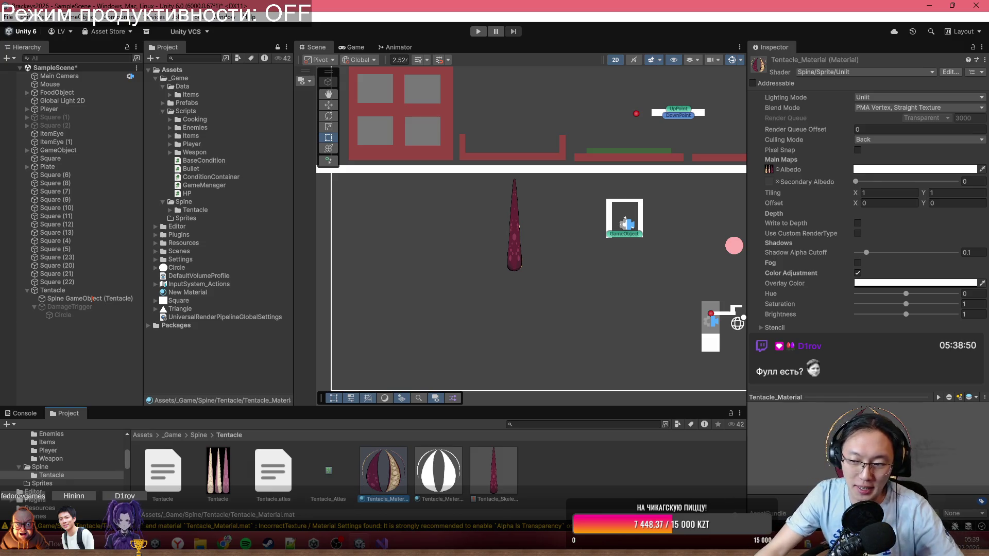
Switch from the Unity editor to the Steam window via the taskbar.
mouse_move(268, 543)
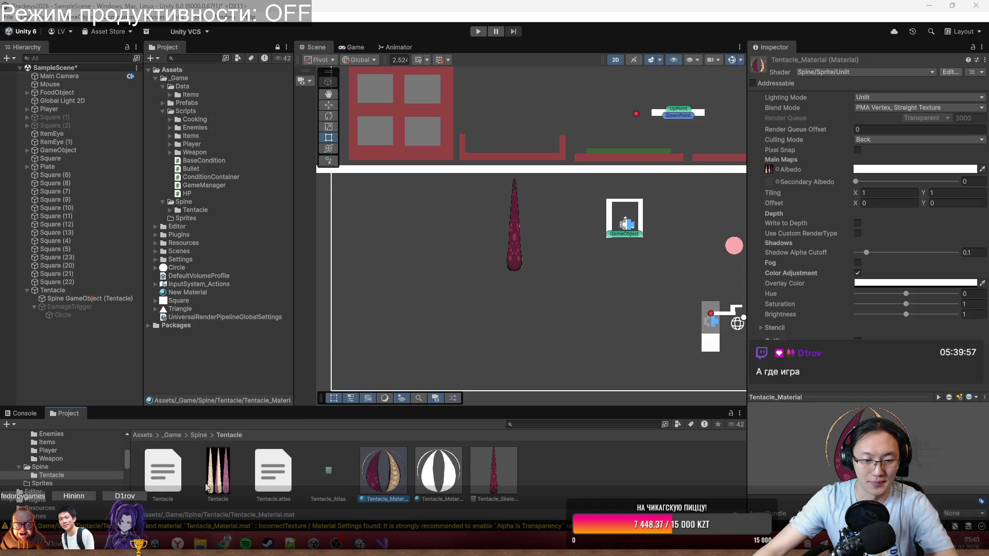
left_click(269, 544)
Find Now you can't see me in the Steam store and copy its page link.
left_click(62, 24)
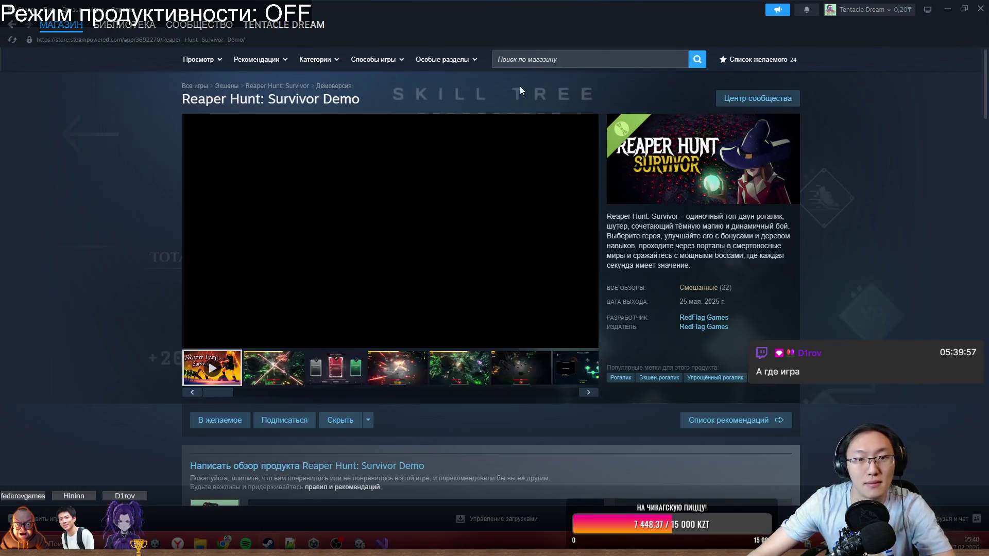
left_click(601, 58)
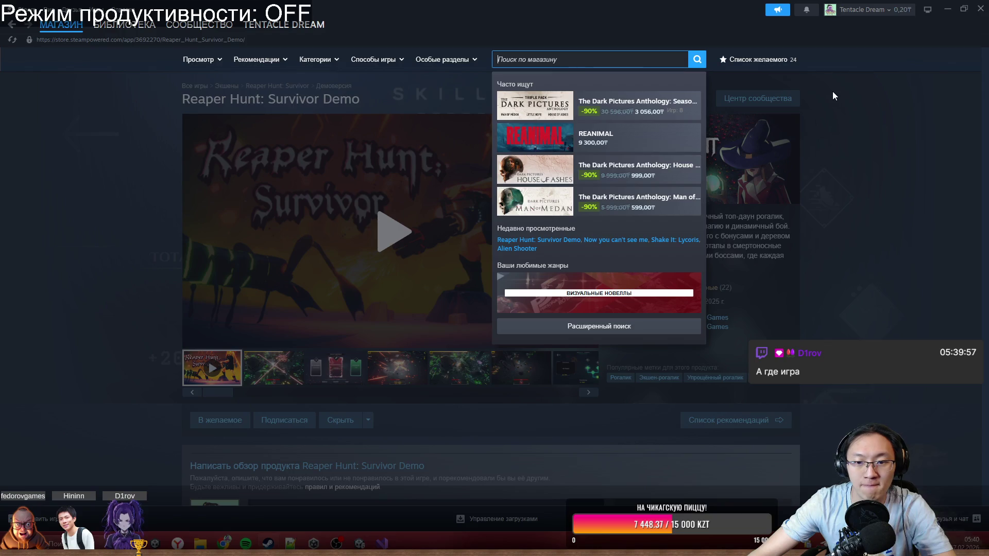
left_click(614, 243)
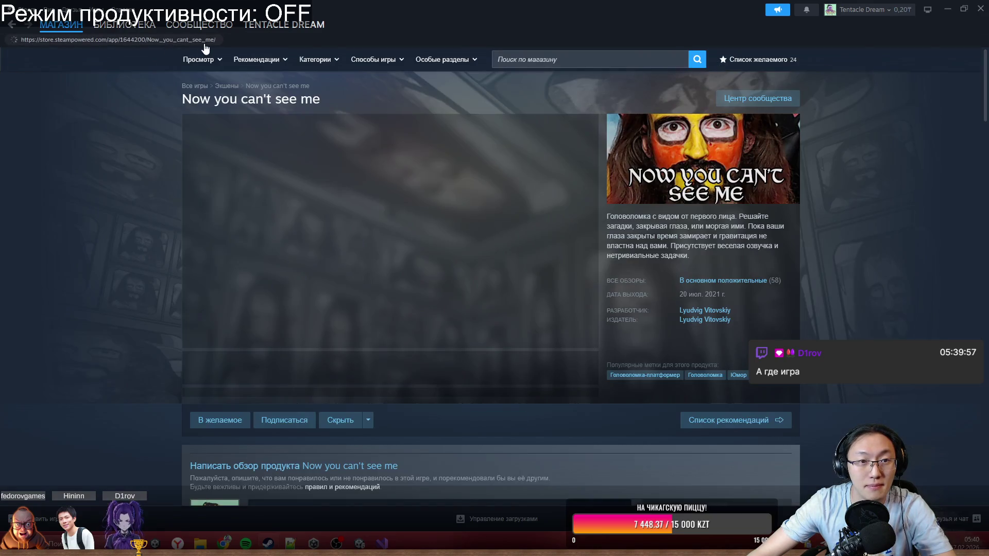
left_click(197, 41)
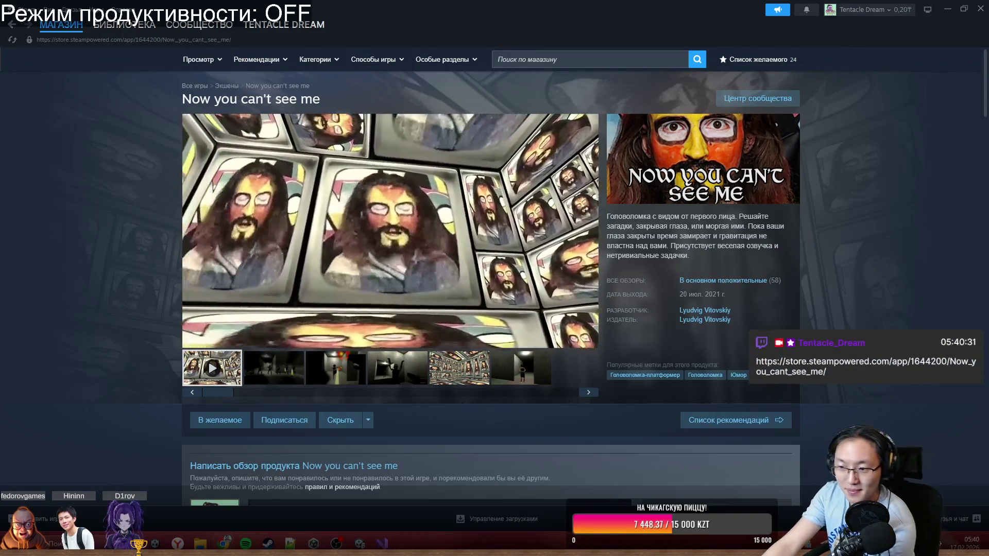
Scroll through the store page, then close Steam to get back to Unity.
scroll(717, 371, "down", 8)
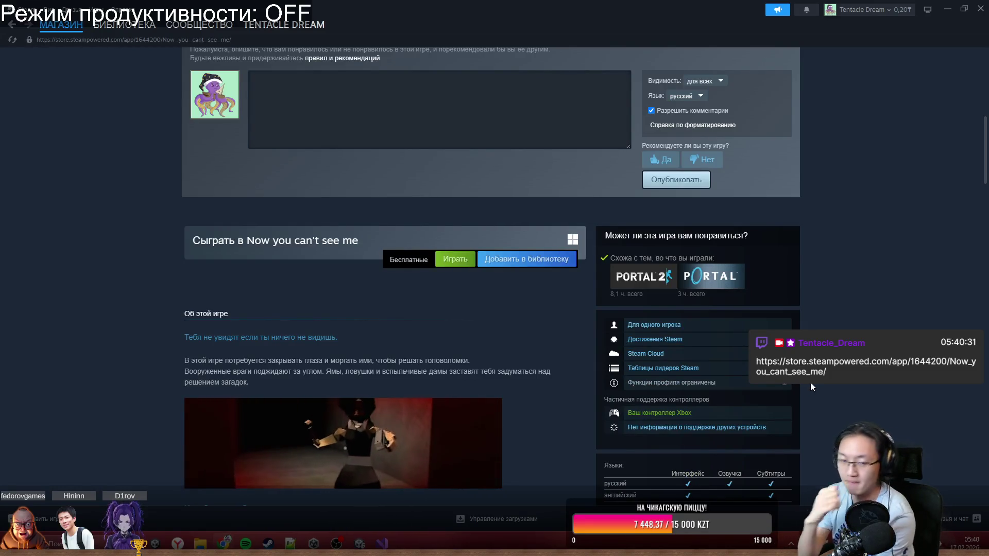
scroll(775, 317, "down", 3)
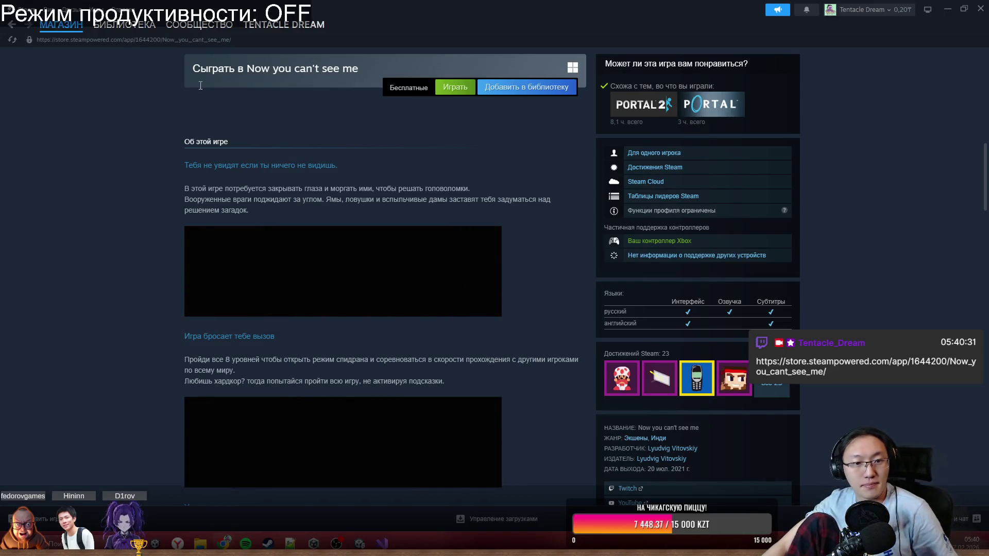
scroll(475, 89, "up", 9)
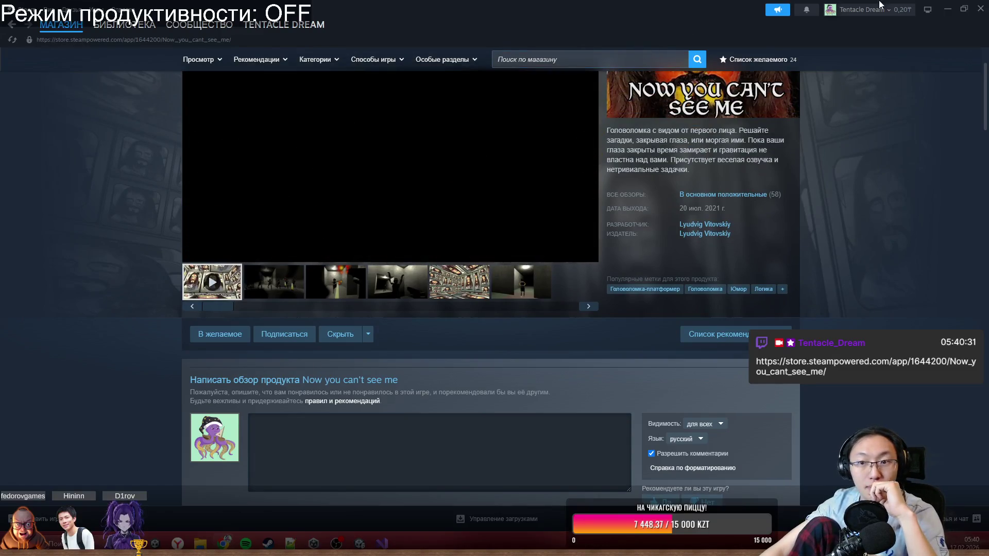
left_click(978, 14)
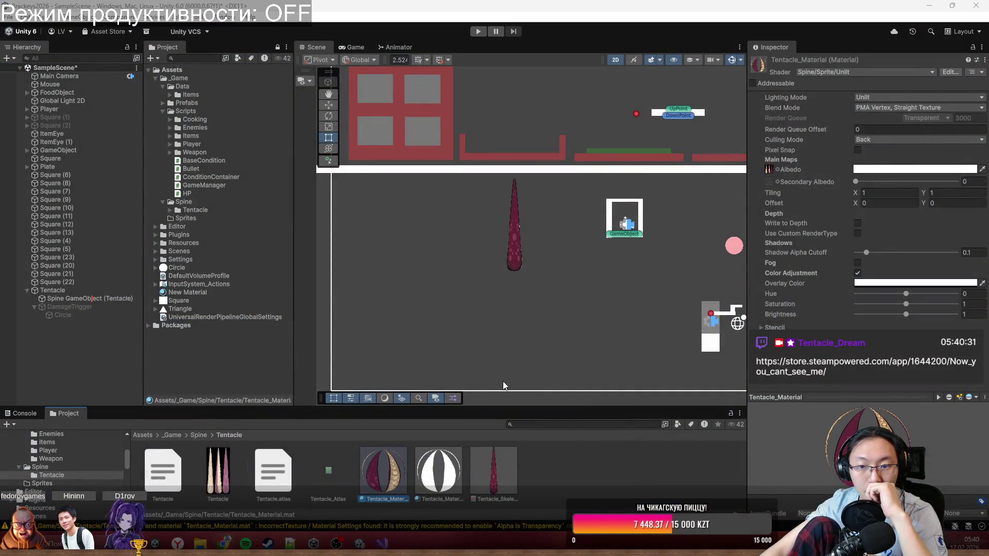
Zoom the Scene view onto the tentacle and select Tentacle to show its Tentacle script.
scroll(450, 235, "up", 5)
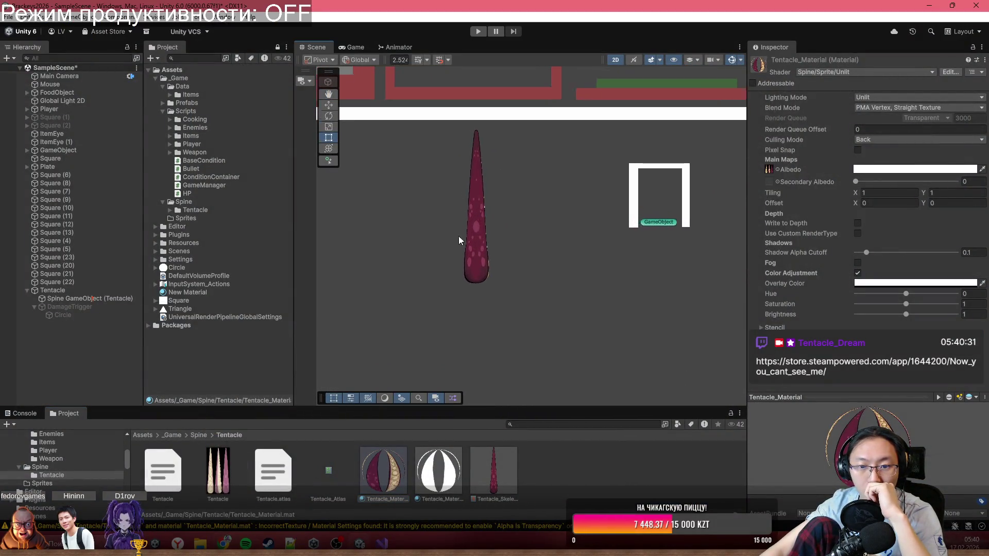
scroll(460, 237, "up", 2)
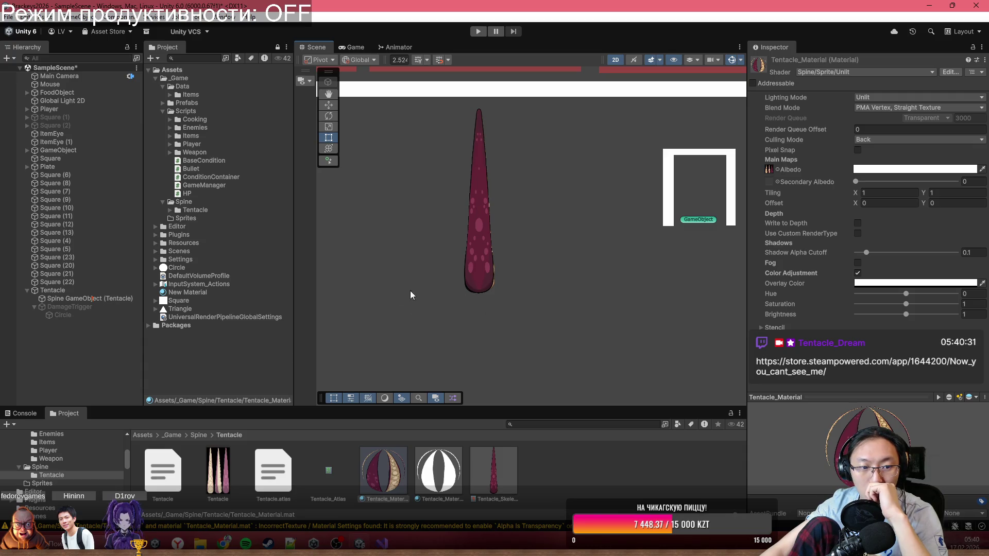
left_click(115, 291)
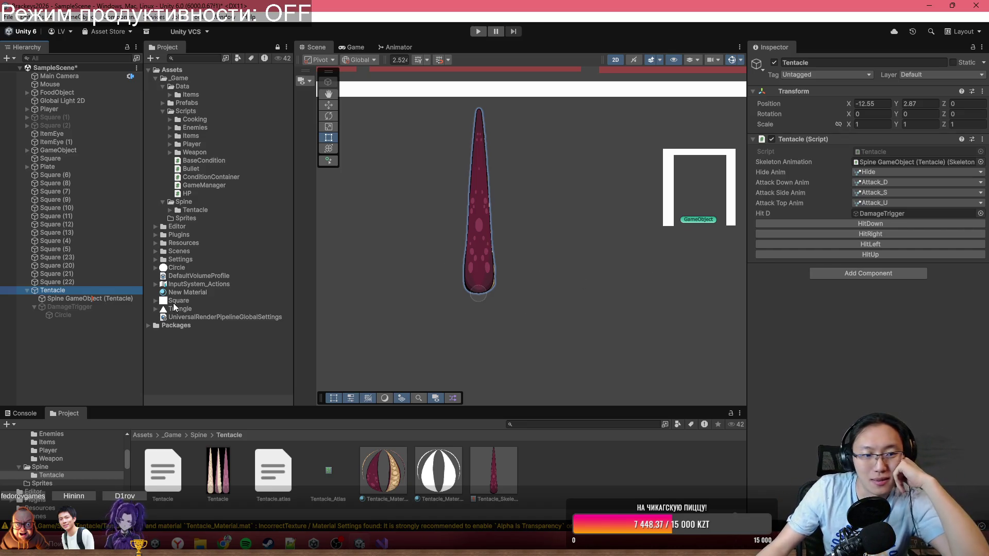
left_click(125, 298)
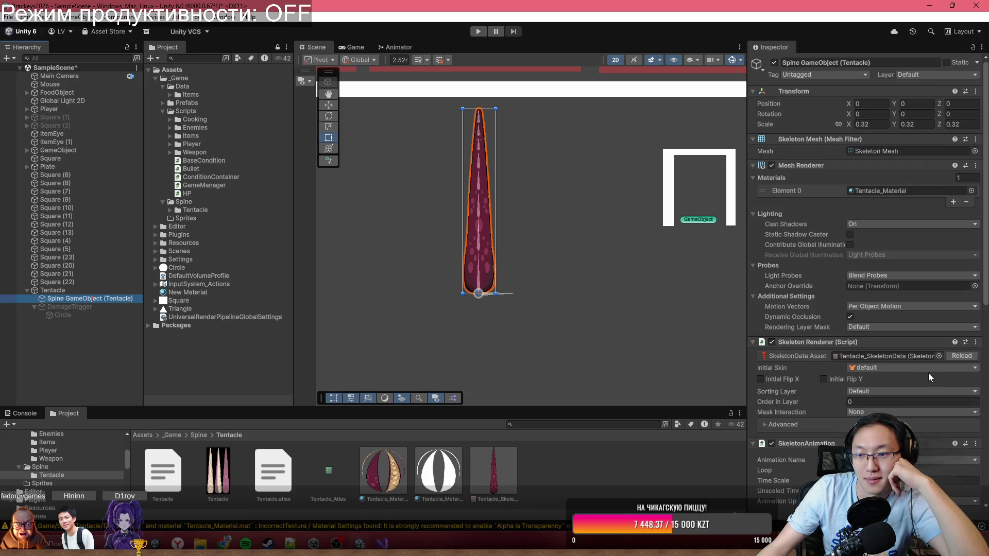
mouse_move(885, 190)
left_mouse_down()
mouse_move(504, 360)
mouse_move(467, 455)
mouse_move(887, 190)
mouse_move(833, 221)
mouse_move(867, 217)
mouse_move(883, 192)
mouse_move(520, 375)
left_mouse_up()
scroll(564, 308, "down", 2)
scroll(564, 308, "up", 3)
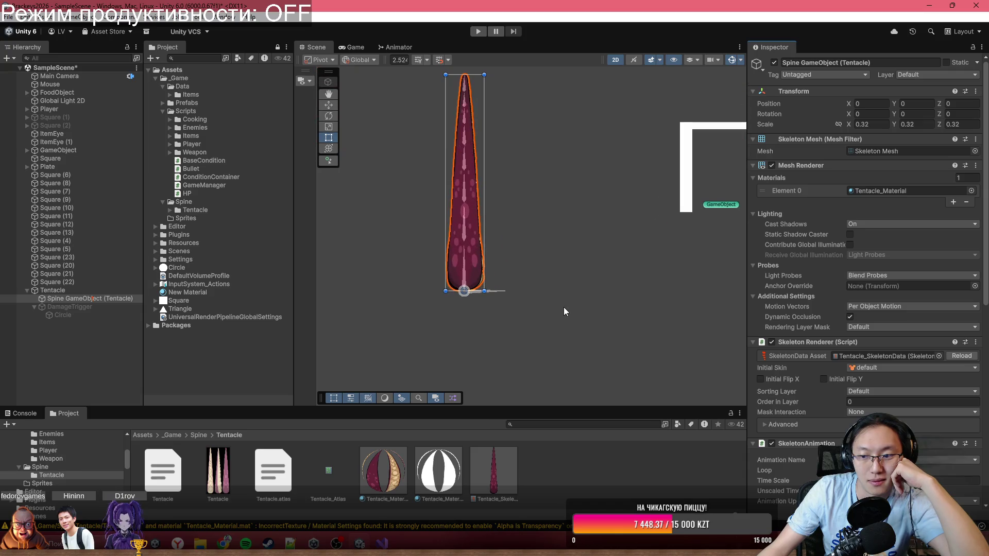
scroll(868, 307, "down", 5)
scroll(867, 309, "down", 6)
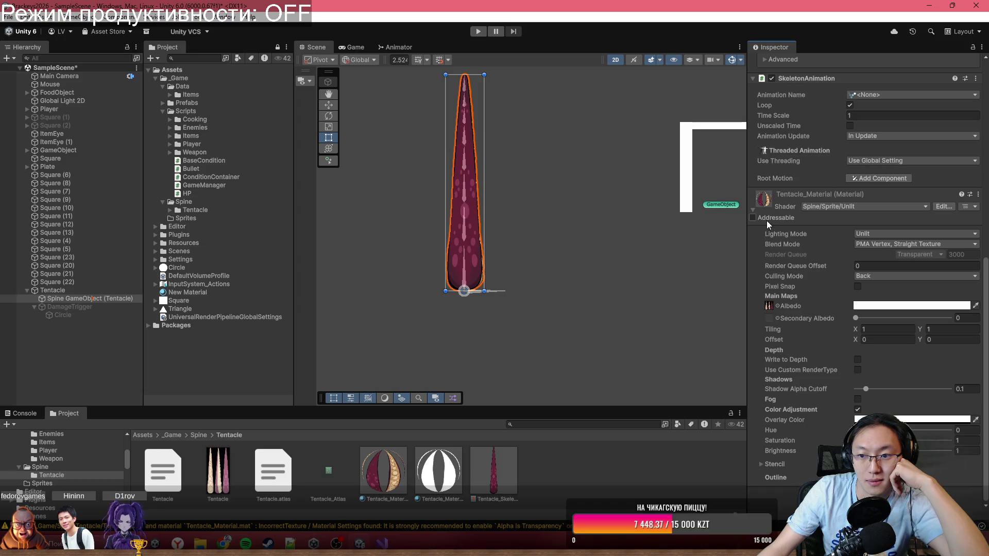
left_click(438, 469)
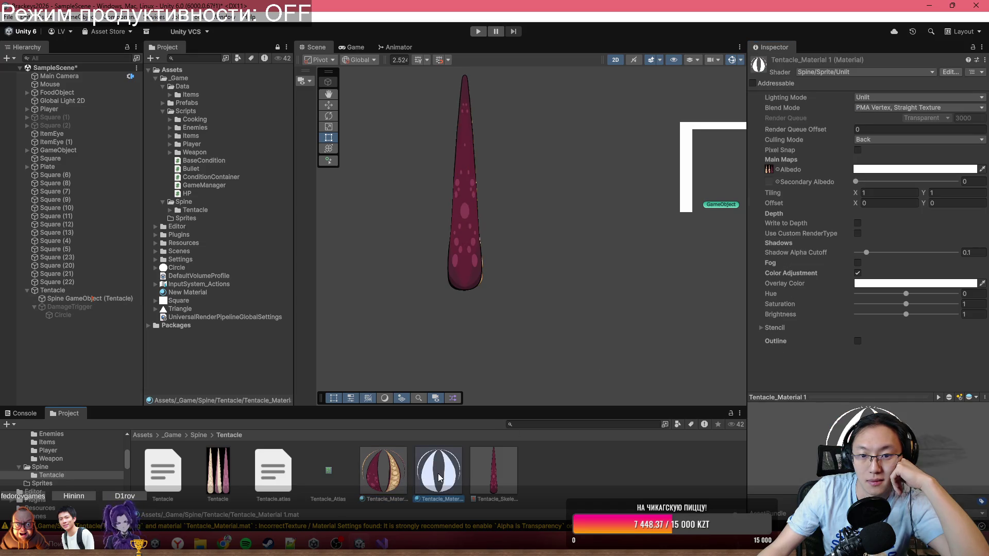
left_click(381, 479)
left_click(82, 299)
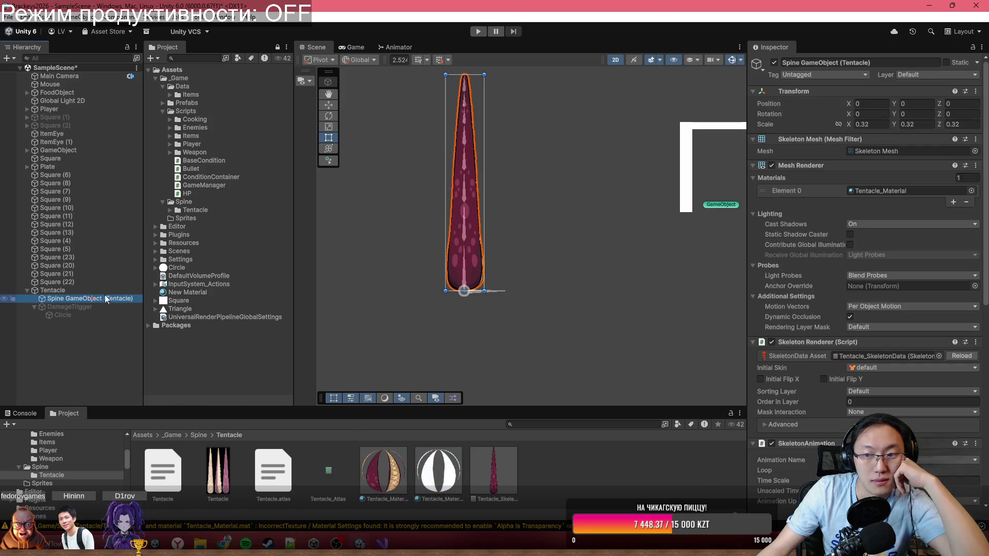
mouse_move(406, 481)
left_mouse_down()
mouse_move(845, 265)
mouse_move(870, 189)
left_mouse_up()
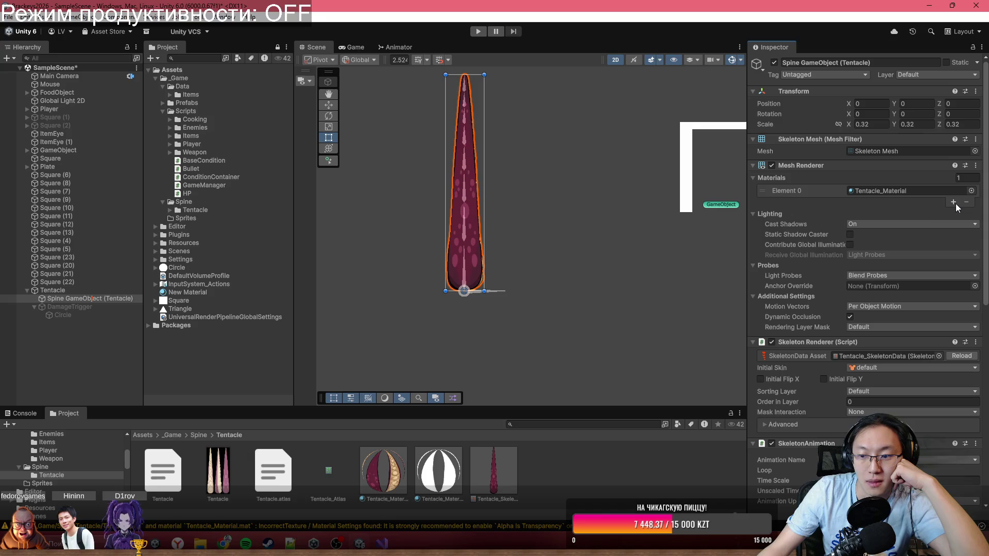
scroll(912, 314, "down", 10)
scroll(912, 327, "up", 4)
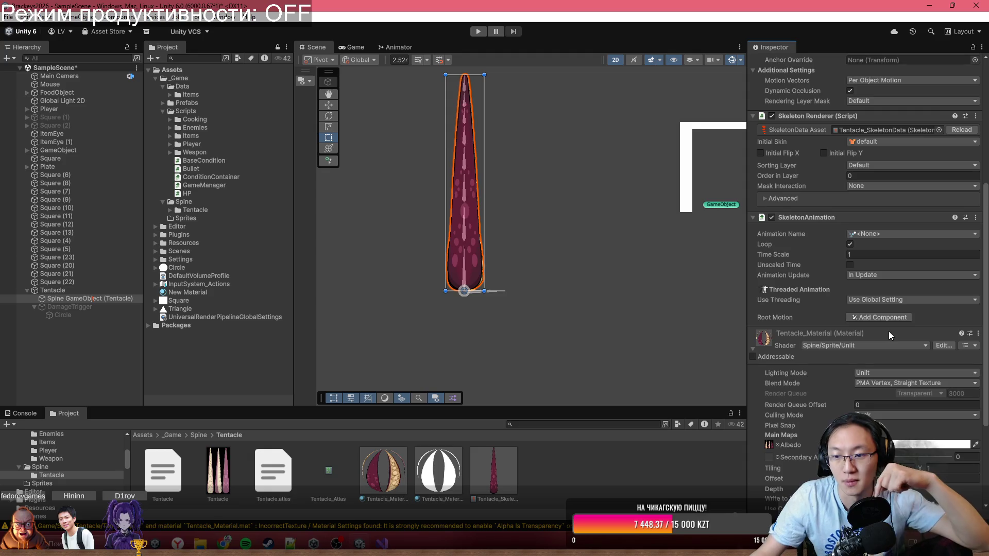
scroll(905, 296, "up", 4)
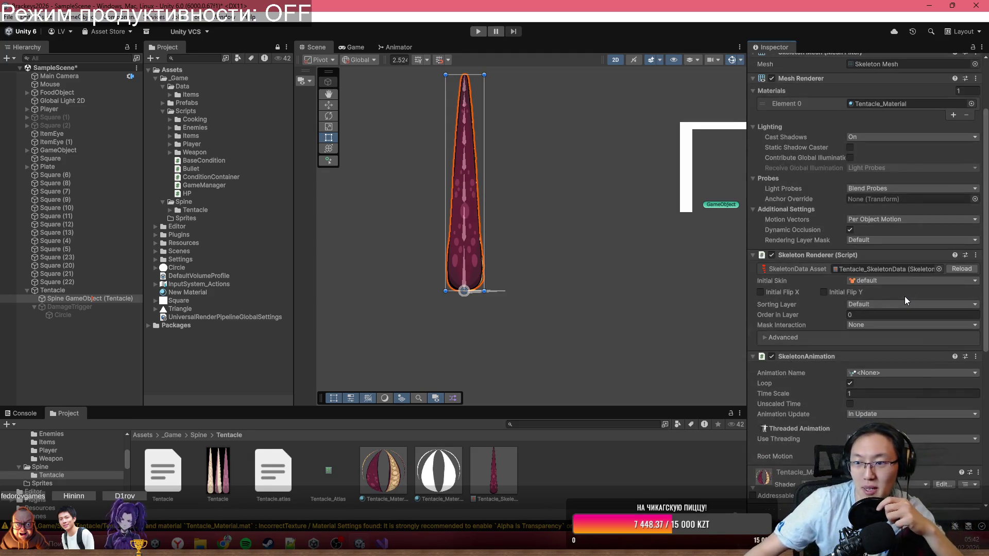
scroll(933, 278, "up", 3)
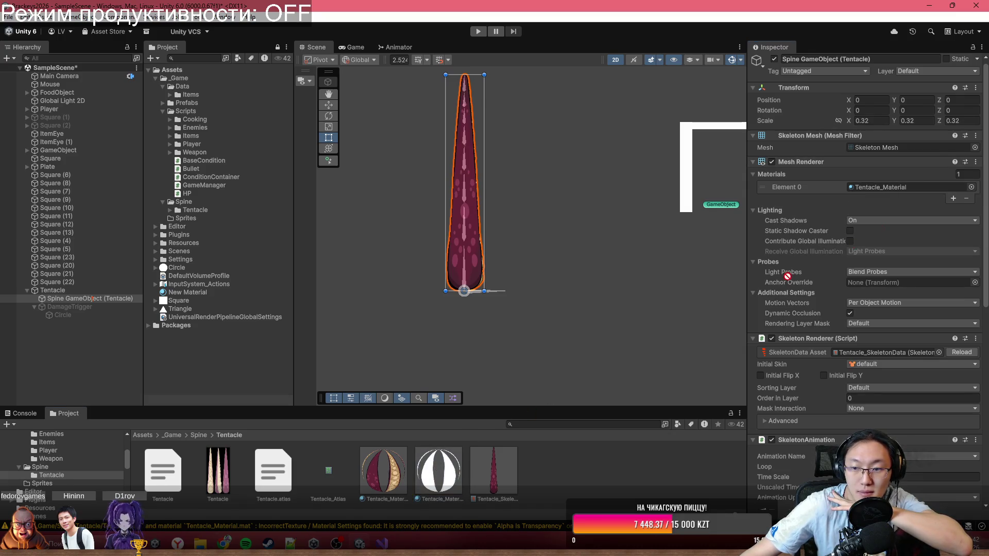
scroll(888, 220, "down", 1)
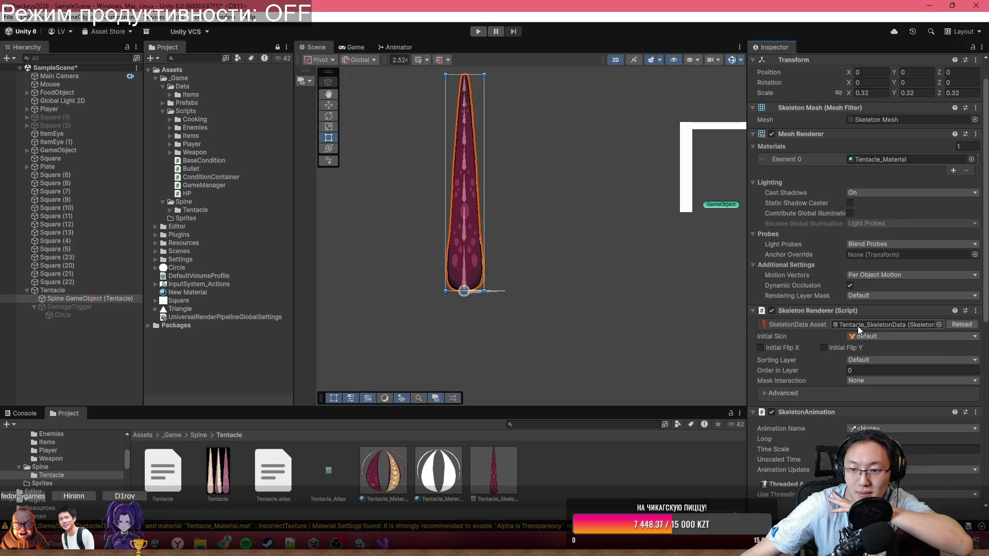
left_click(865, 338)
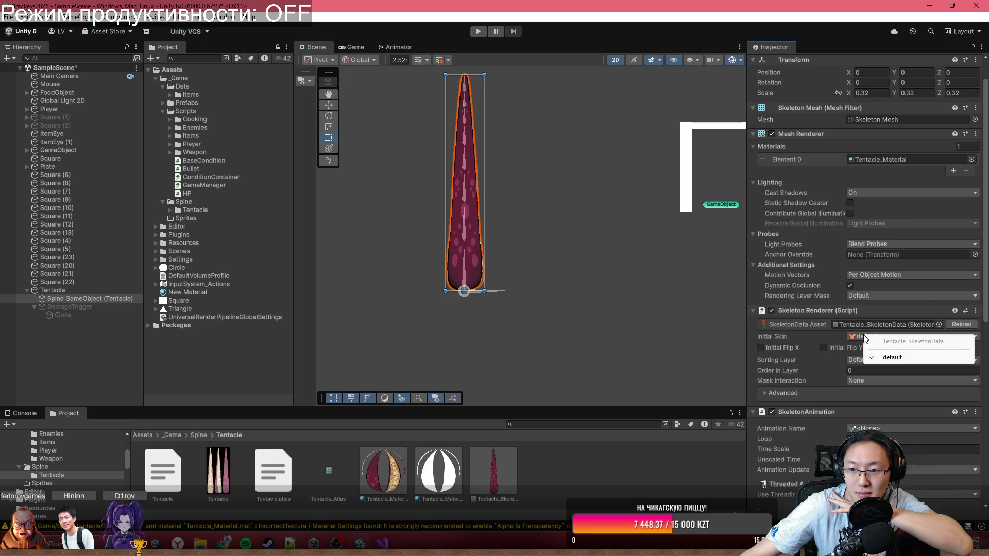
left_click(805, 339)
scroll(806, 341, "down", 1)
left_click(857, 355)
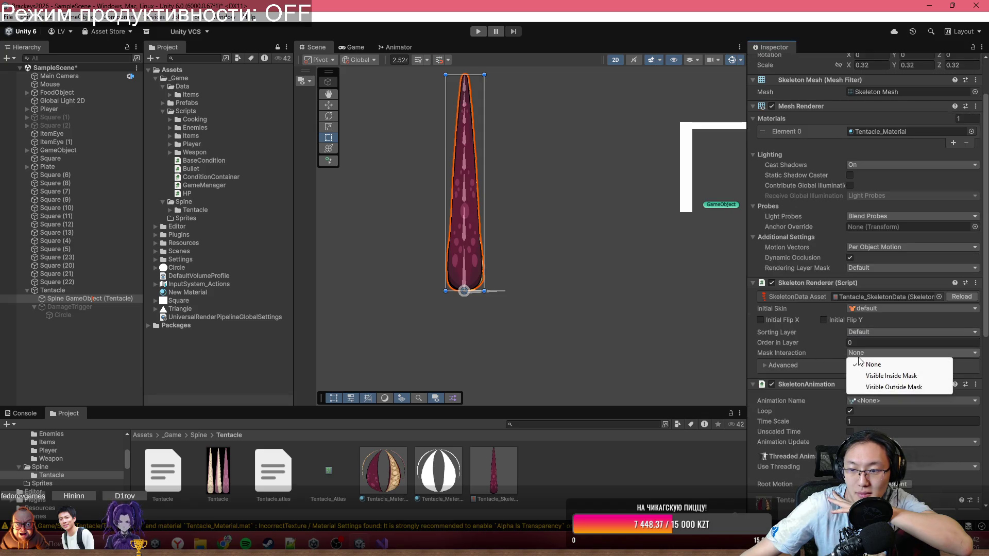
left_click(800, 371)
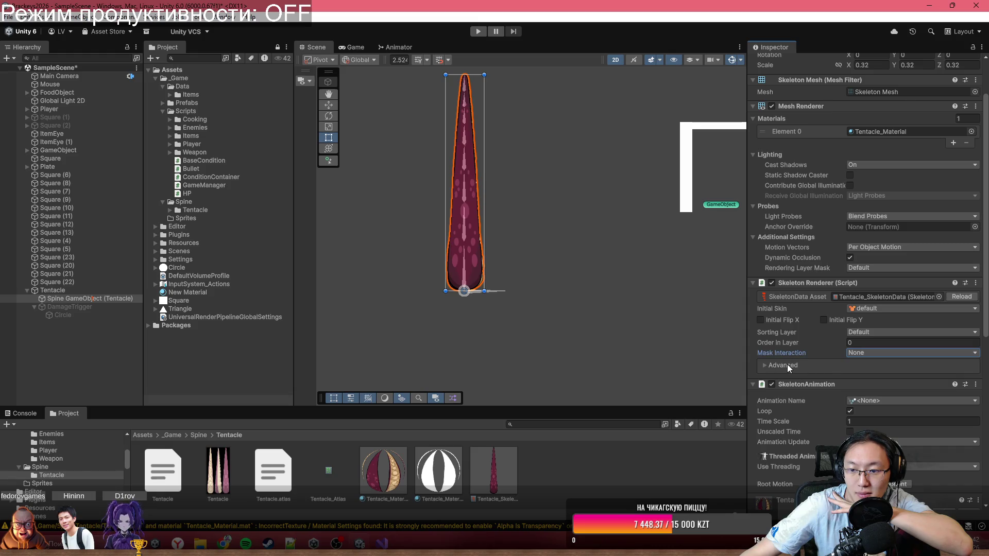
left_click(764, 367)
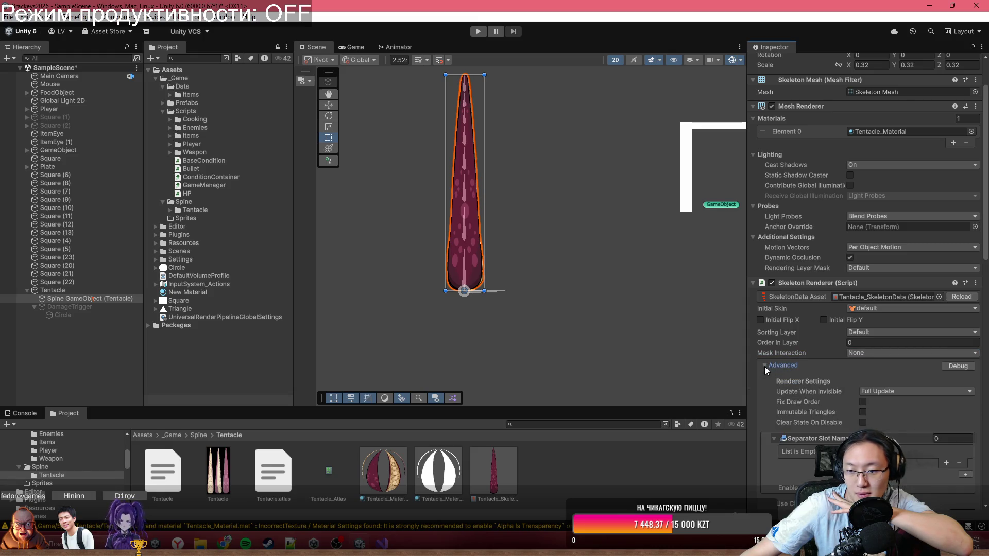
scroll(765, 366, "down", 2)
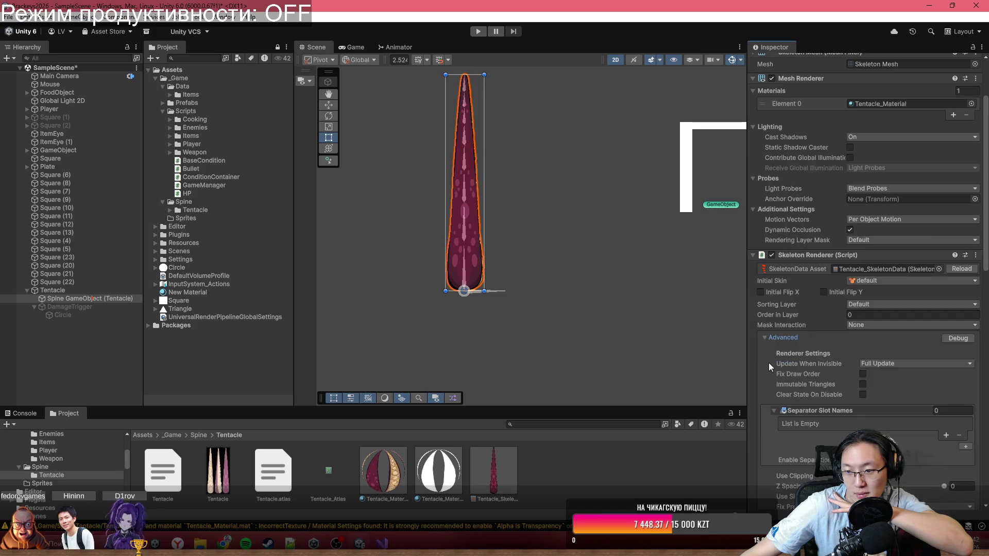
scroll(822, 377, "down", 8)
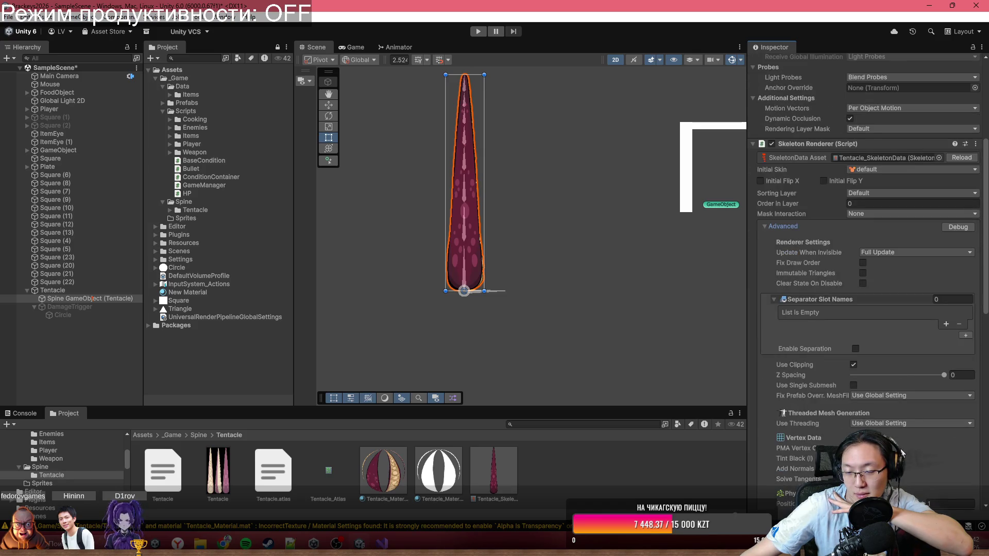
scroll(902, 452, "down", 4)
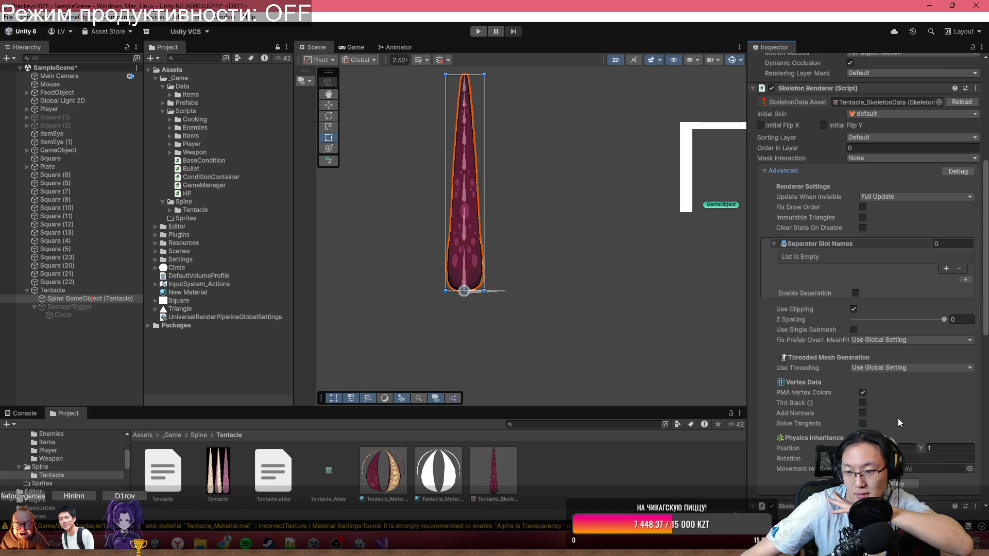
scroll(898, 418, "up", 12)
left_click(763, 335)
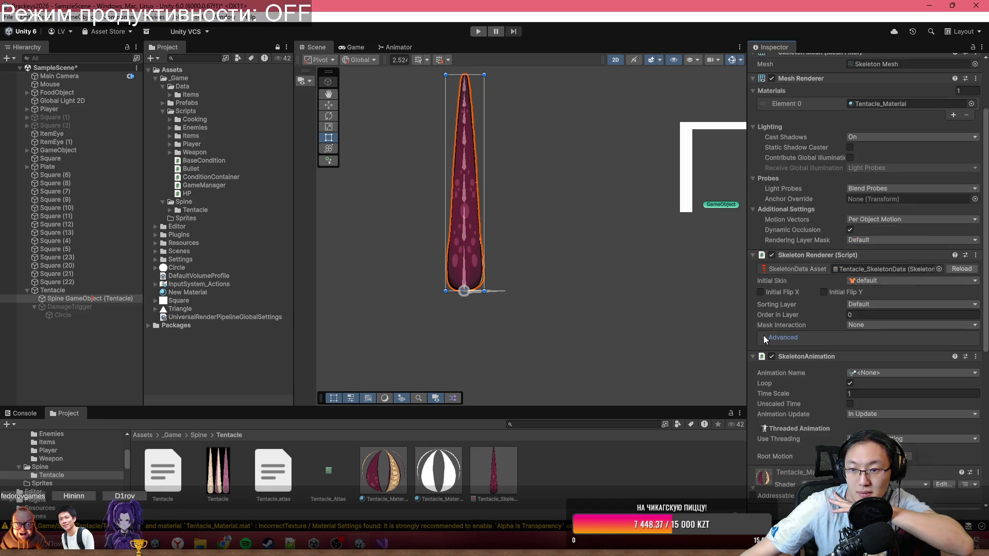
scroll(875, 288, "up", 4)
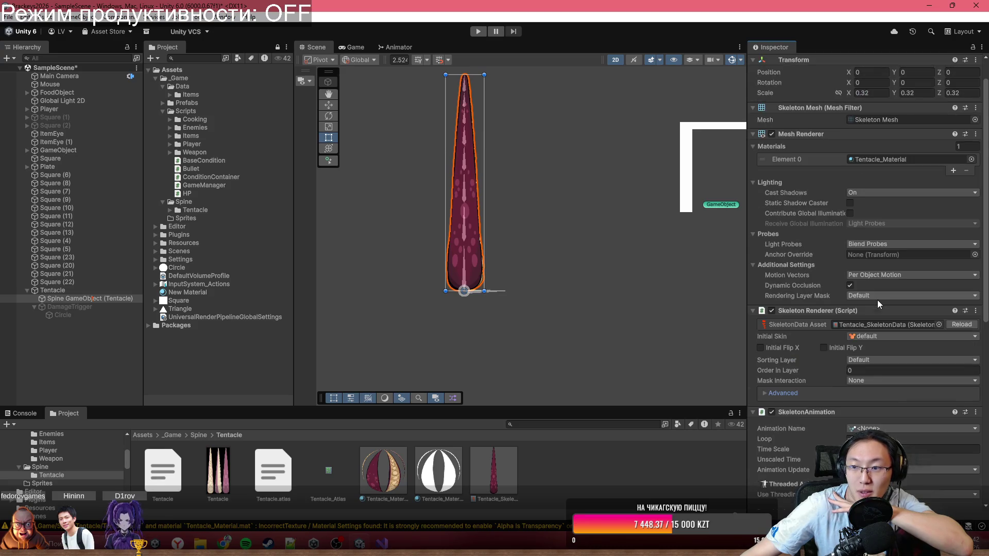
scroll(877, 300, "up", 2)
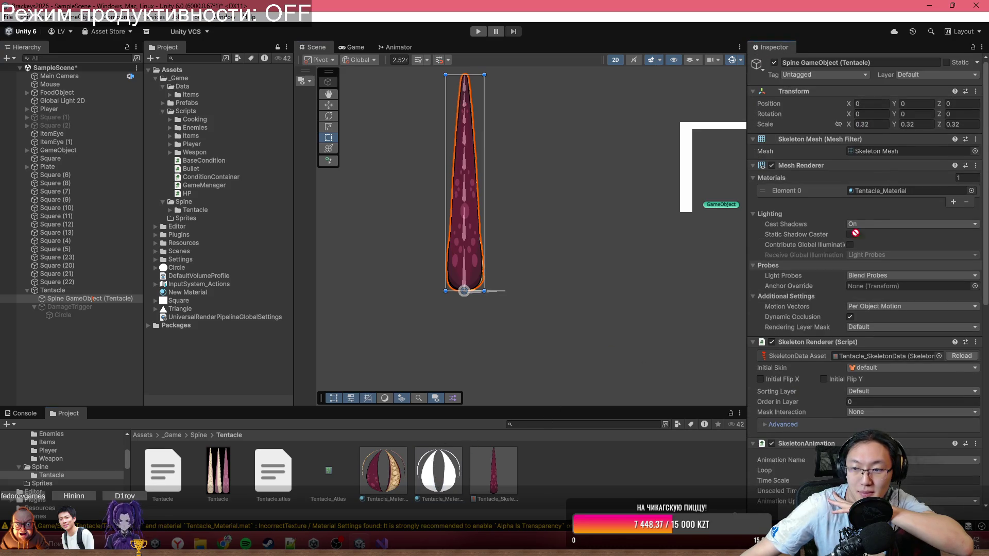
left_click_drag(855, 233, 892, 193)
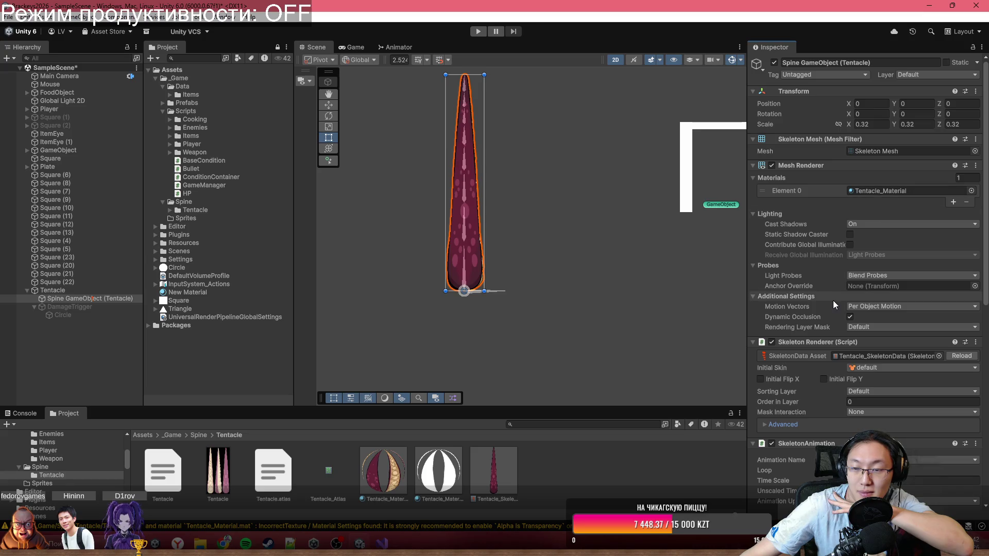
scroll(833, 301, "down", 10)
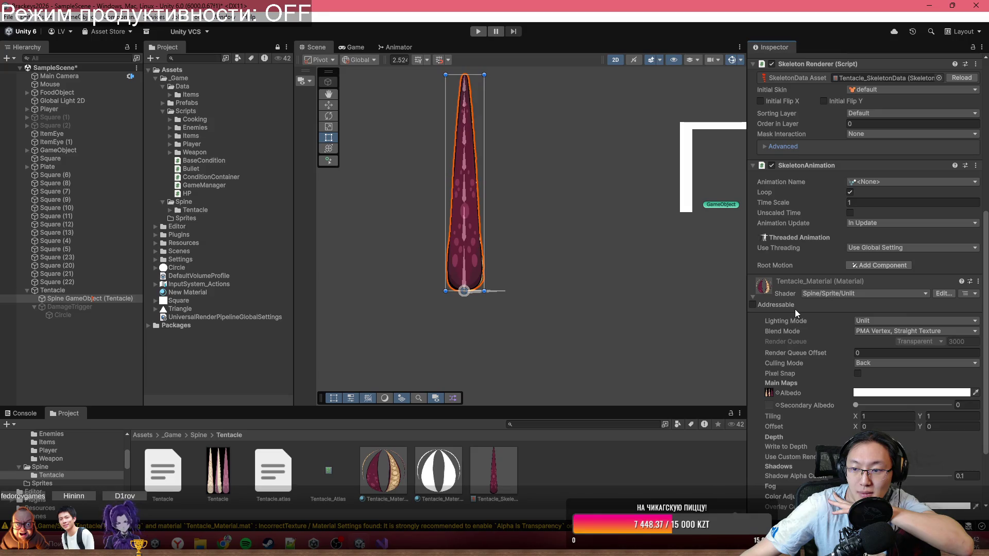
scroll(767, 298, "up", 6)
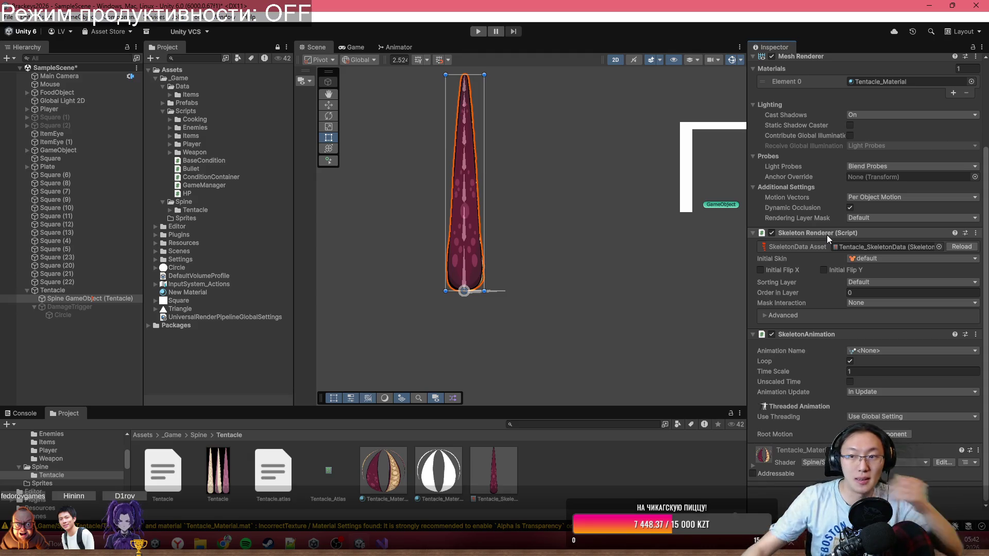
Open a new line below ResetScale in Tentacle.cs, trying and then removing a [Serializable] attribute.
left_click(382, 543)
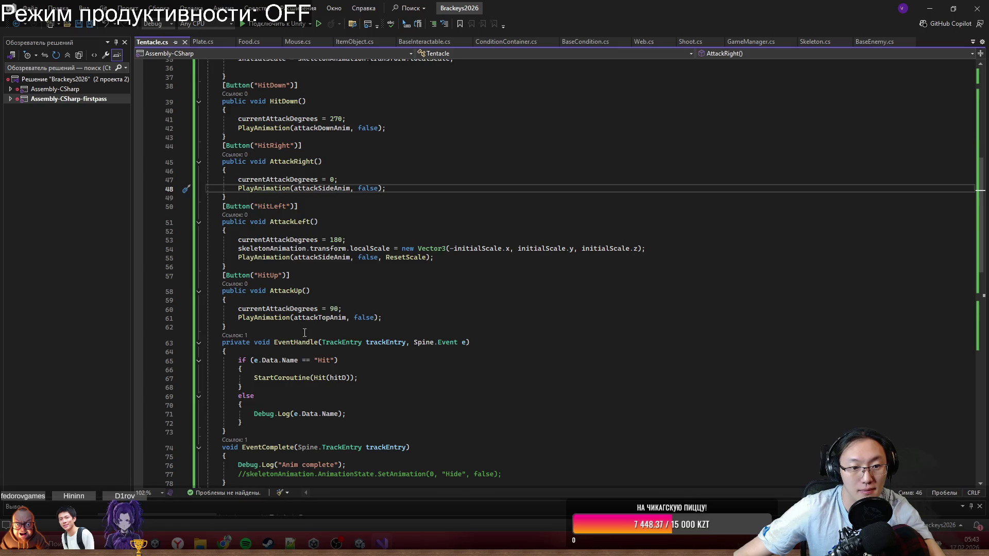
scroll(359, 354, "down", 7)
scroll(359, 355, "down", 10)
left_click(372, 245)
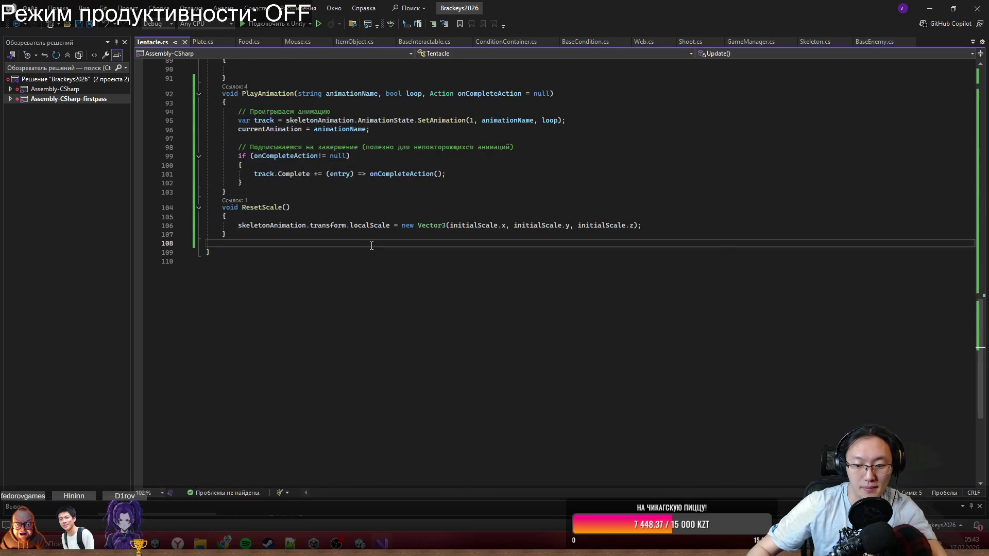
key("Return")
key("Return")
type("private")
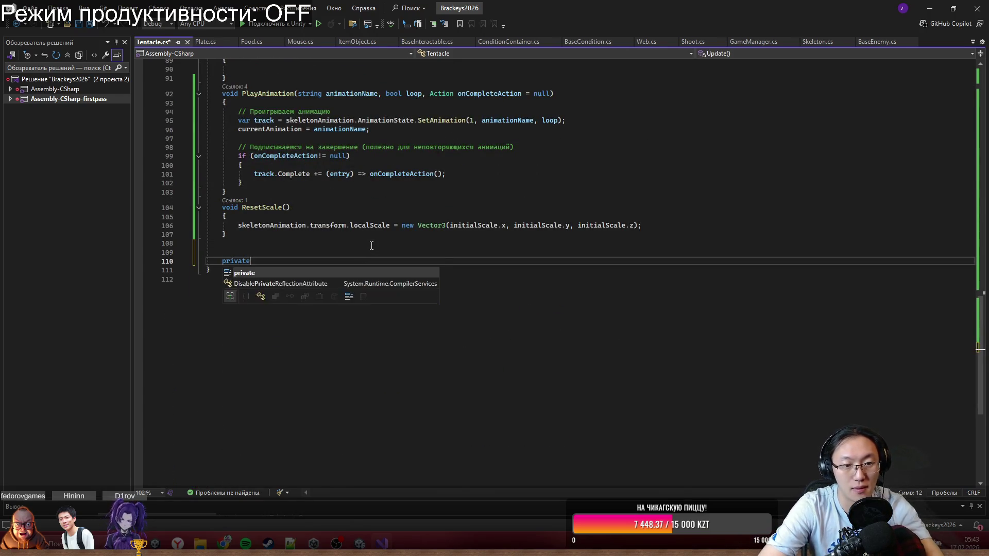
key("ctrl+BackSpace")
type("[Ser")
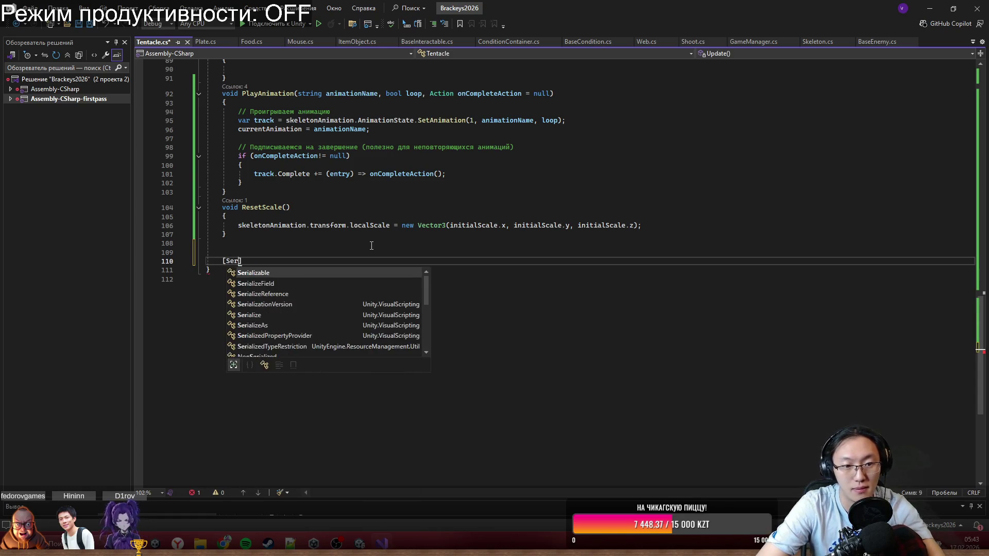
key("Tab")
type("]")
key("Return")
key("BackSpace")
key("ctrl+BackSpace")
key("ctrl+BackSpace")
key("ctrl+BackSpace")
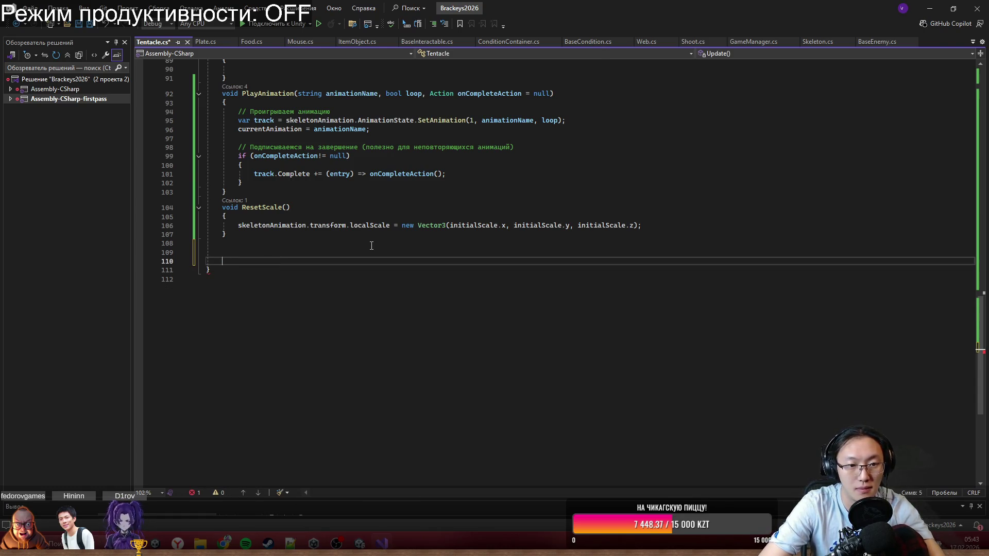
Declare the fields public Material mat and public MeshRenderer meshRenderer below ResetScale.
type("pu")
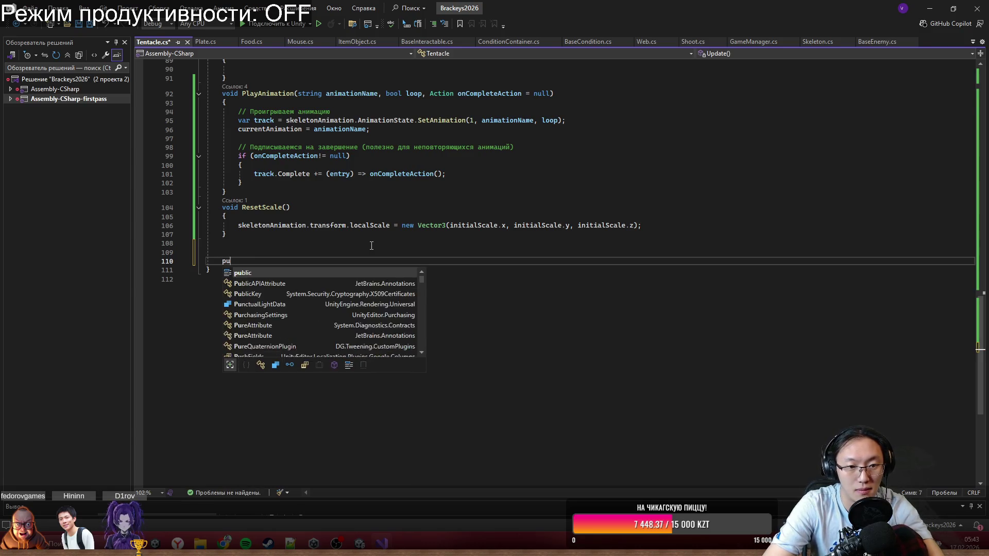
type("blic Material ma")
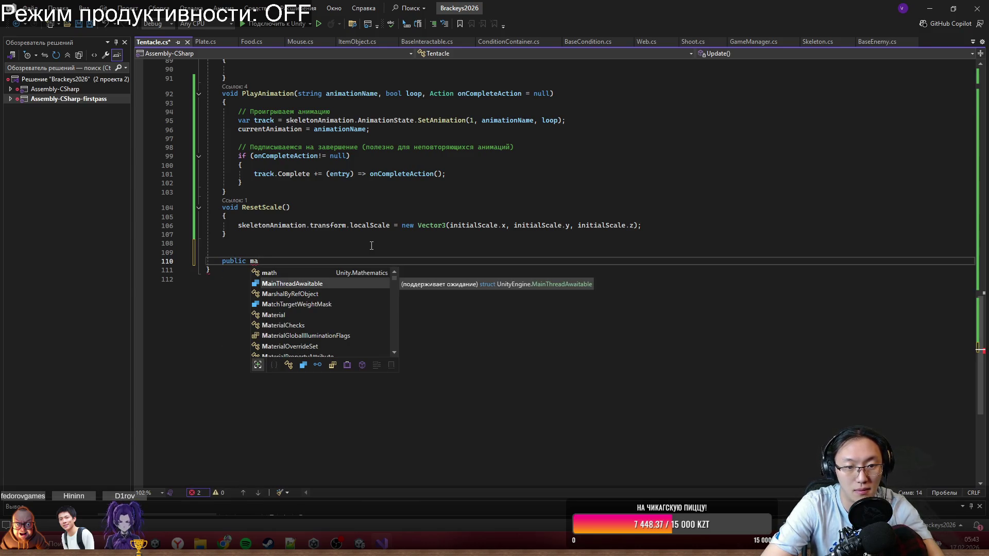
type("t")
key("space")
type("mat")
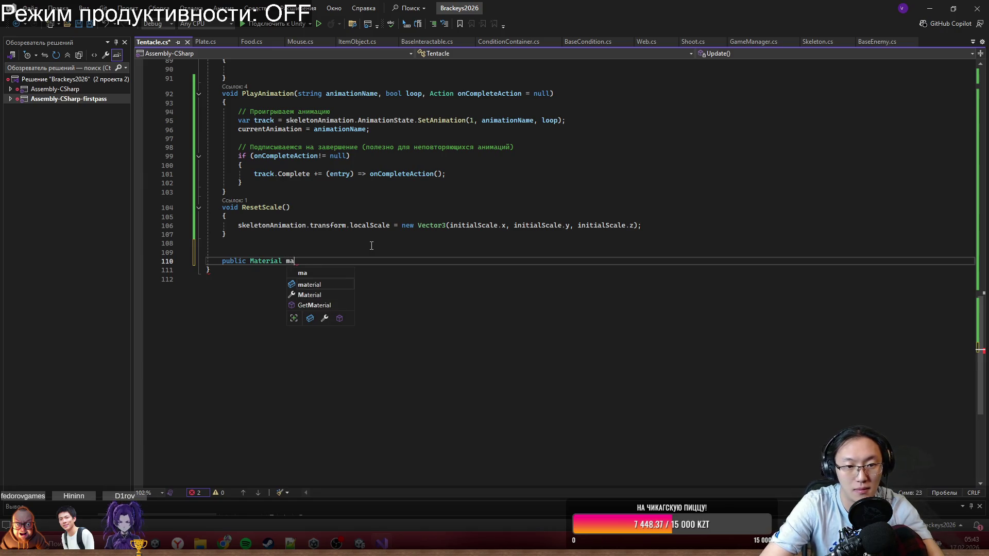
type(";")
key("Return")
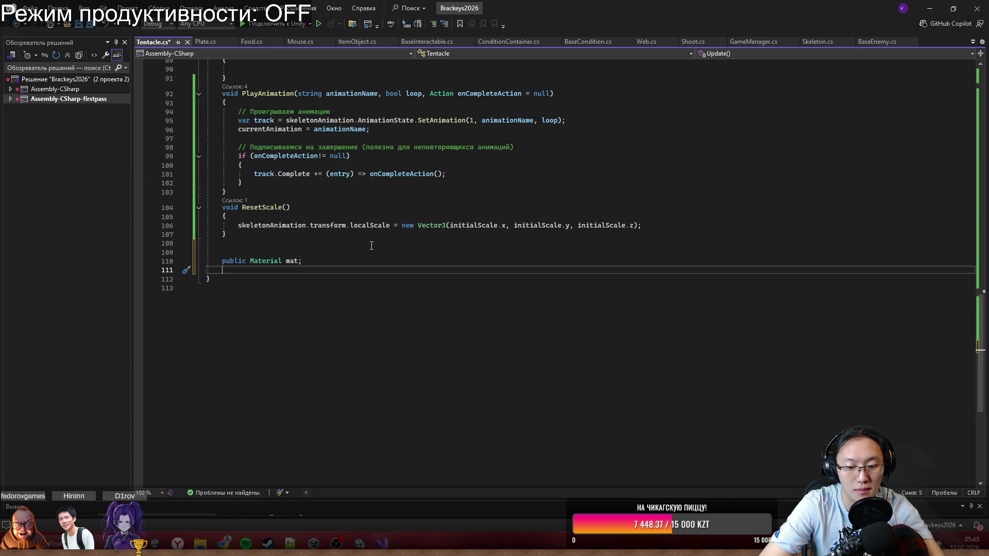
type("public Mesh")
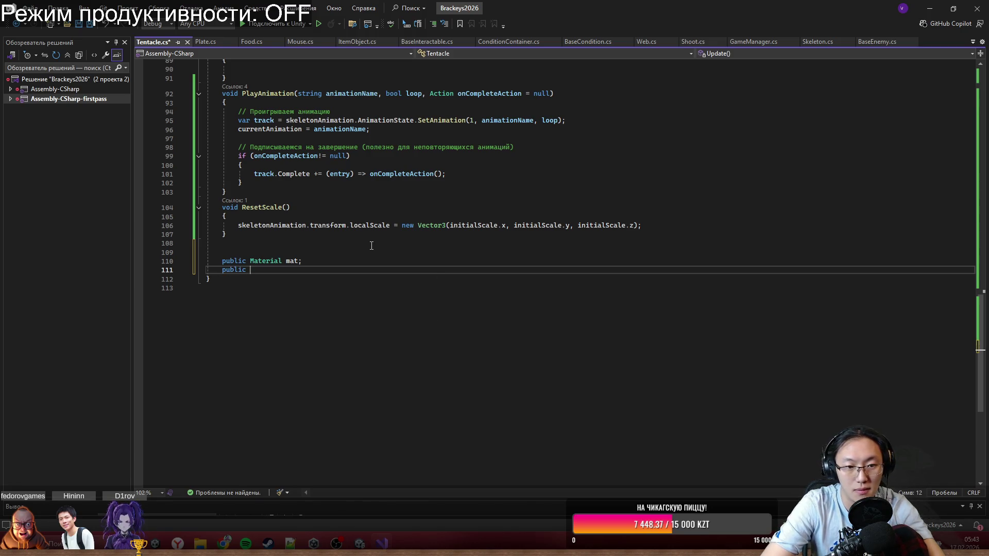
mouse_move(670, 8)
left_mouse_down()
mouse_move(667, 236)
mouse_move(629, 401)
left_mouse_up()
double_click(628, 401)
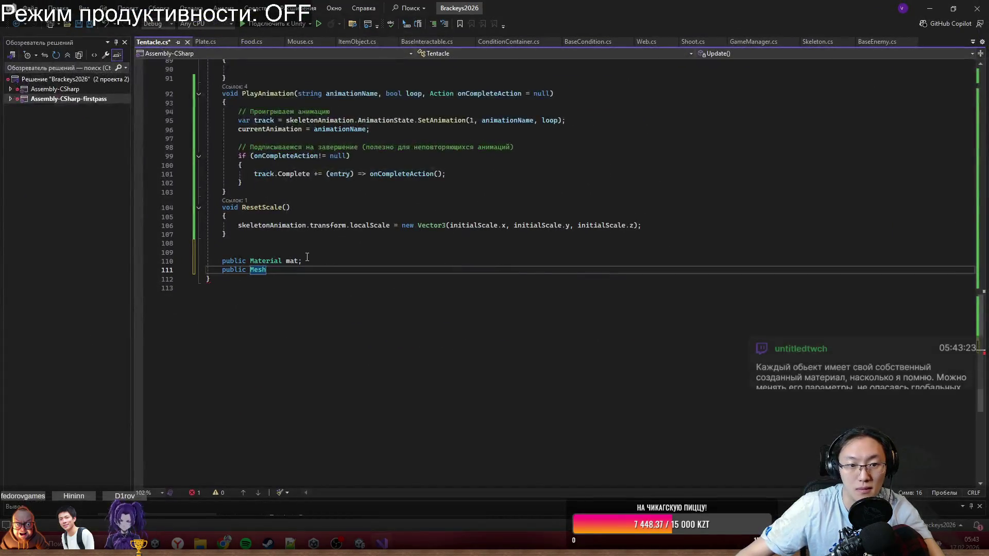
type("Renderer")
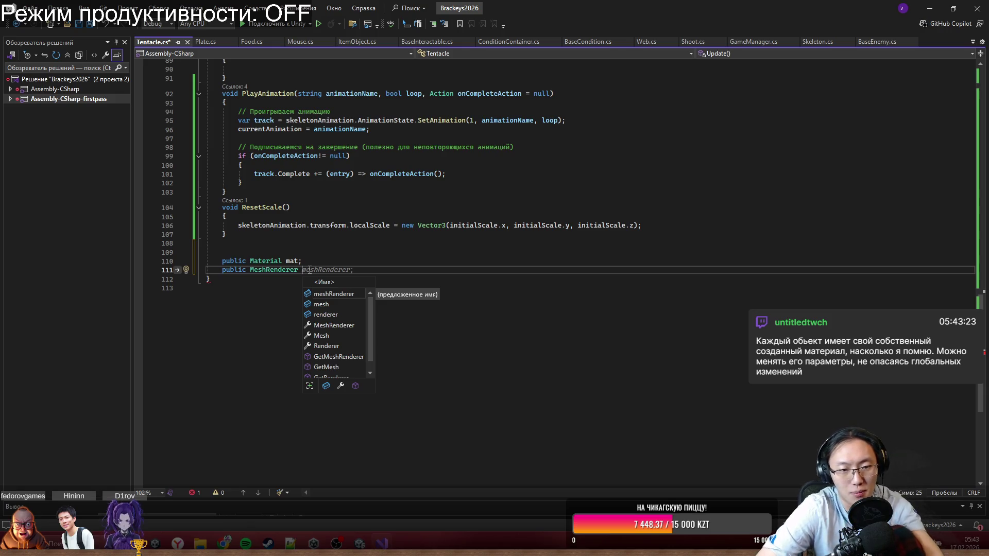
key("Tab")
key("Return")
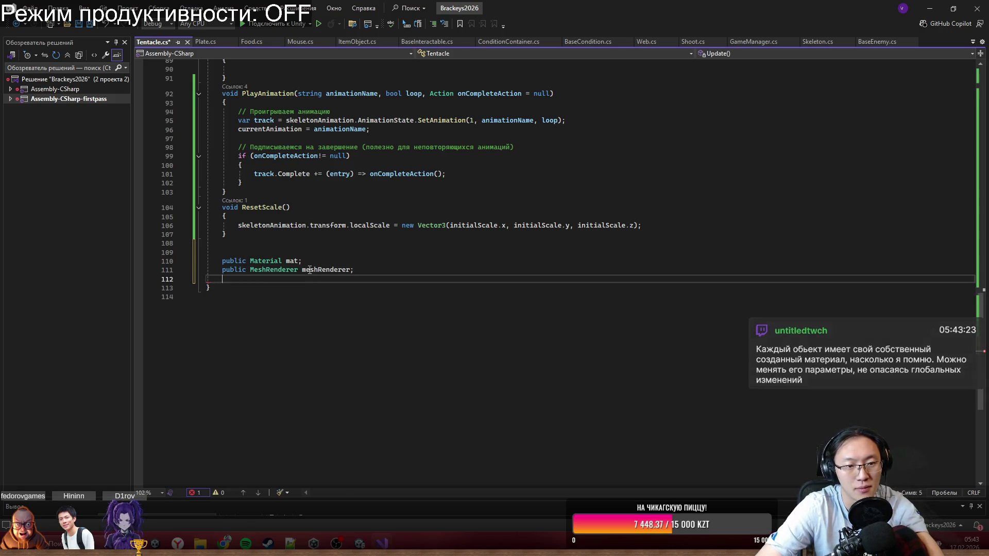
Add a [Button("NYA")] attribute below the meshRenderer field.
type("[Button")
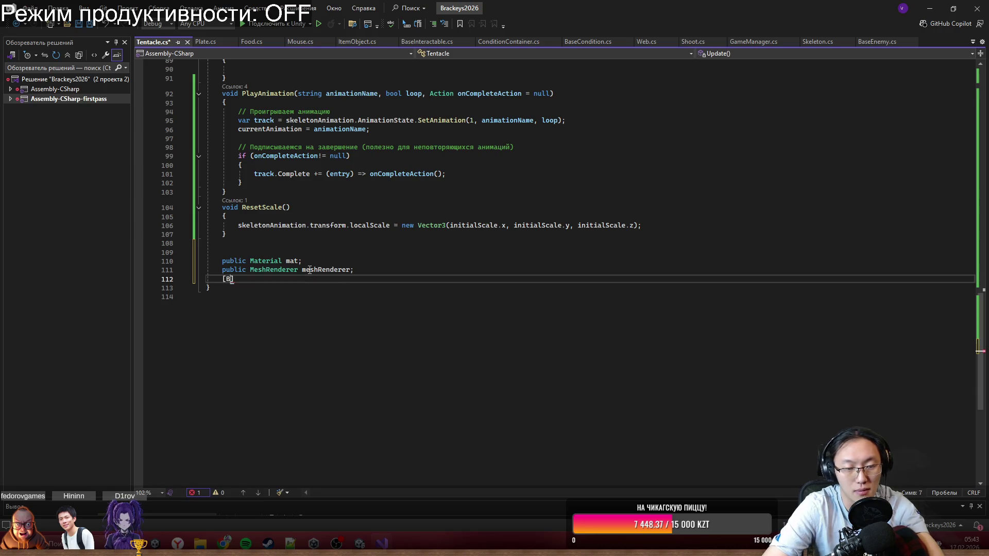
type("(\"")
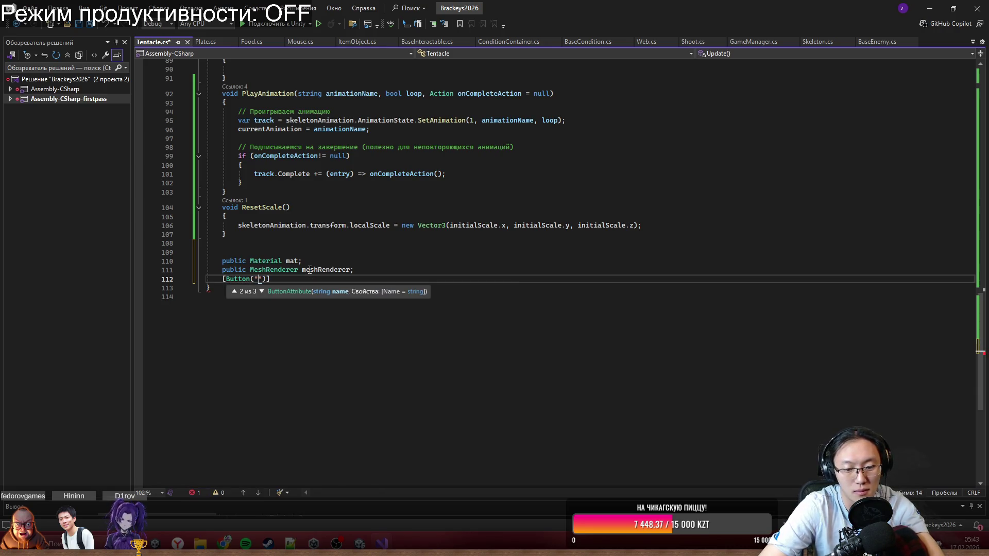
type("NYA")
key("End")
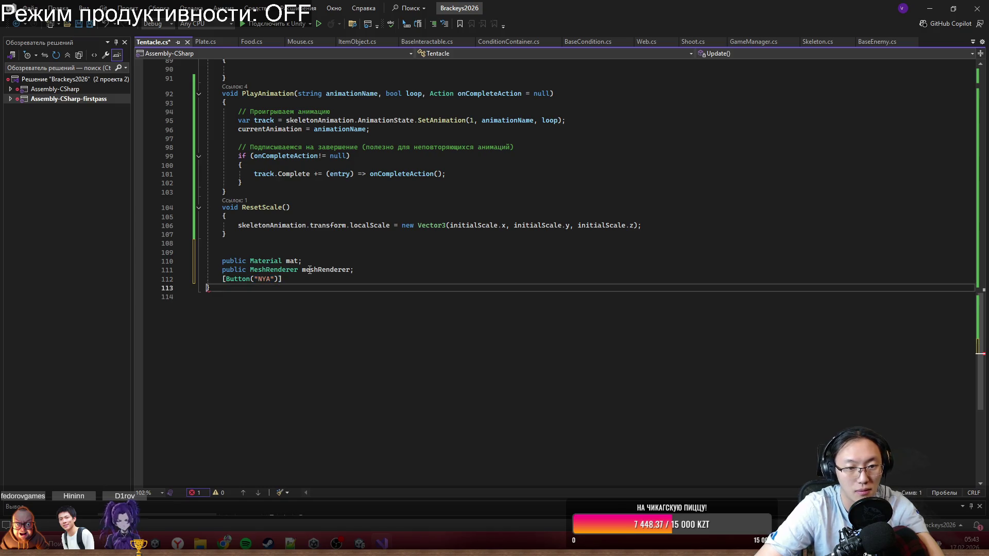
key("Return")
Declare a public void Nya() method under the Button attribute.
type("public bu")
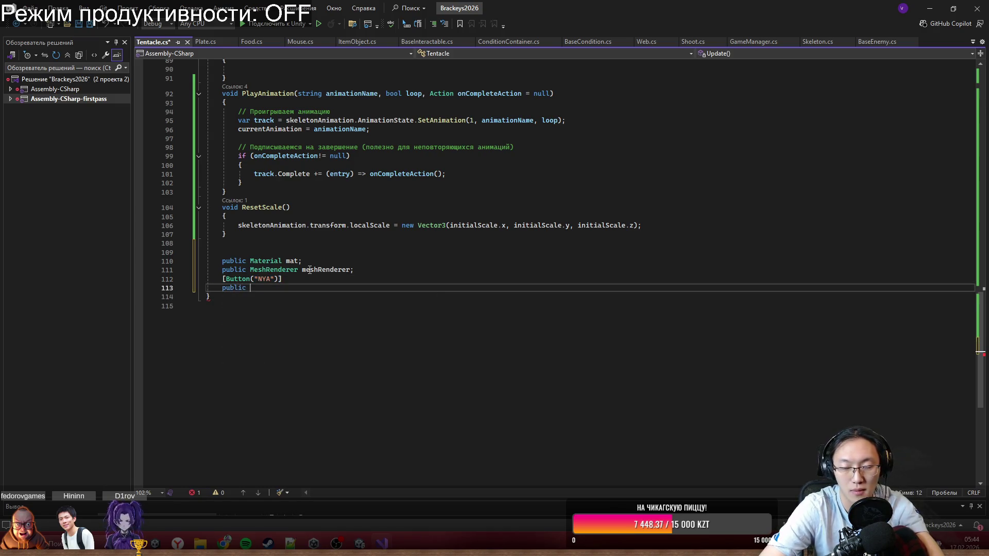
key("BackSpace")
key("BackSpace")
type("void")
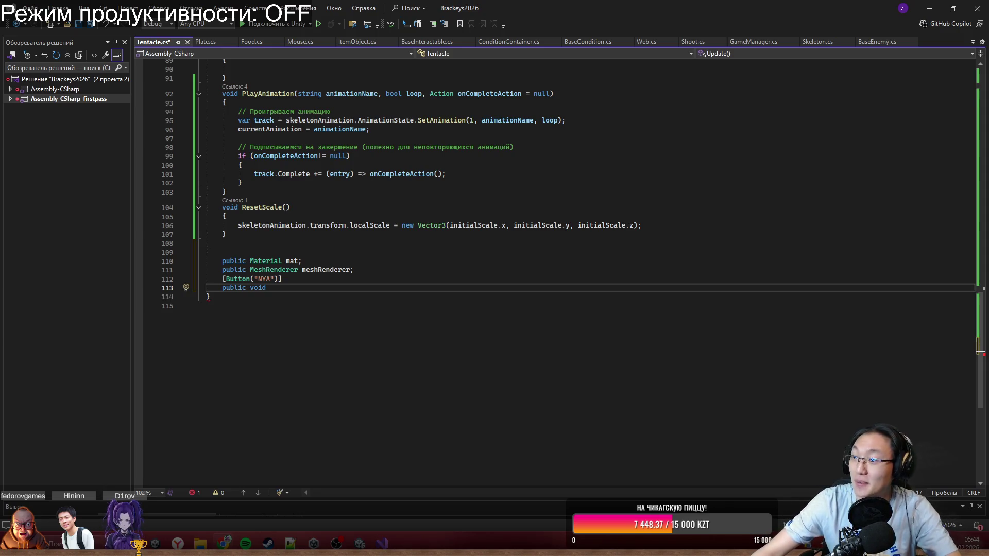
left_click(419, 287)
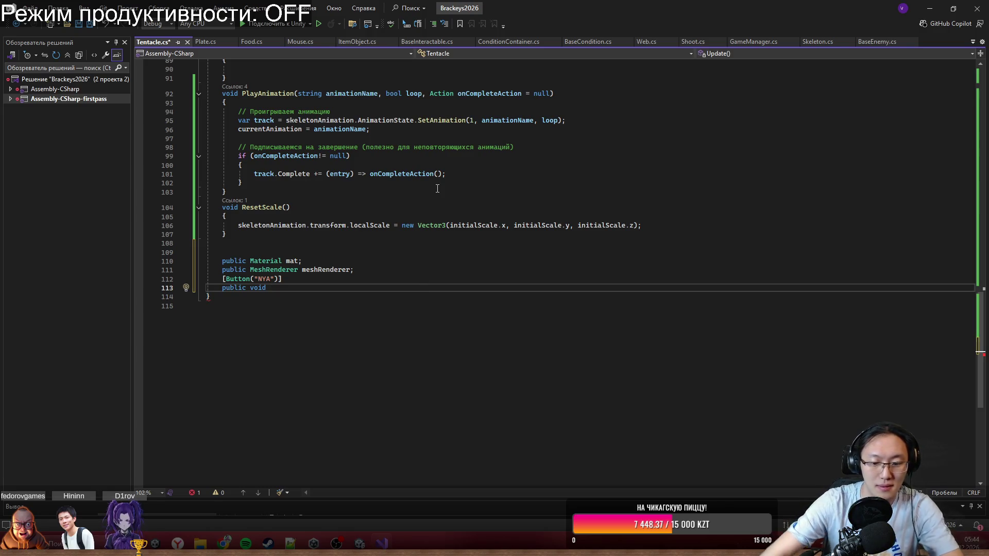
type("Nya() {")
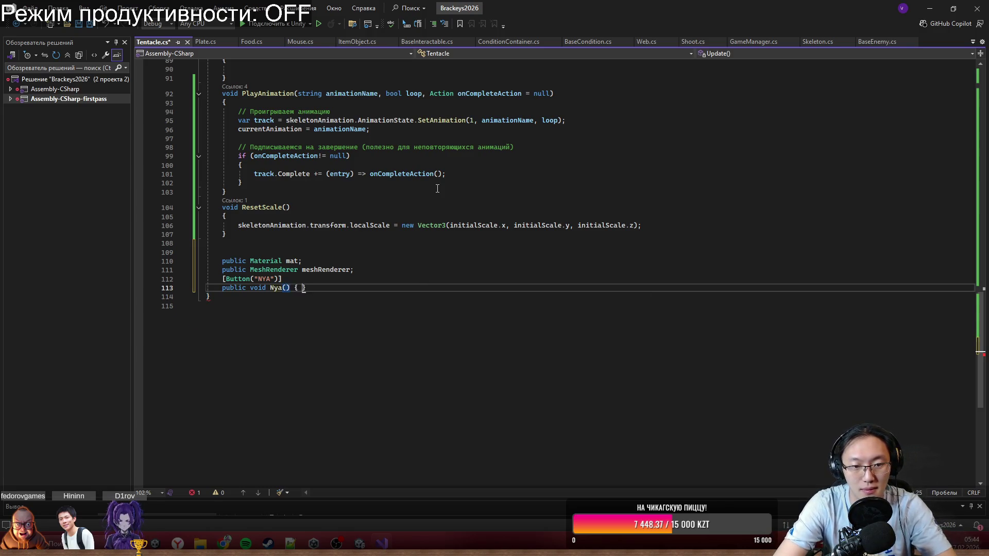
key("Return")
Make Nya() assign meshRenderer.material = mat, save Tentacle.cs, and return to Unity.
type("me")
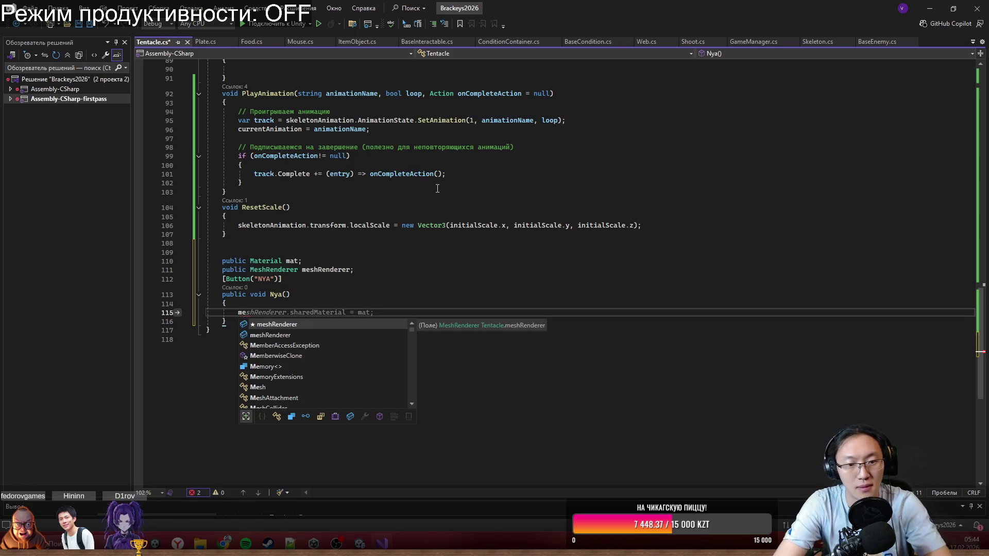
key("Tab")
type(".m")
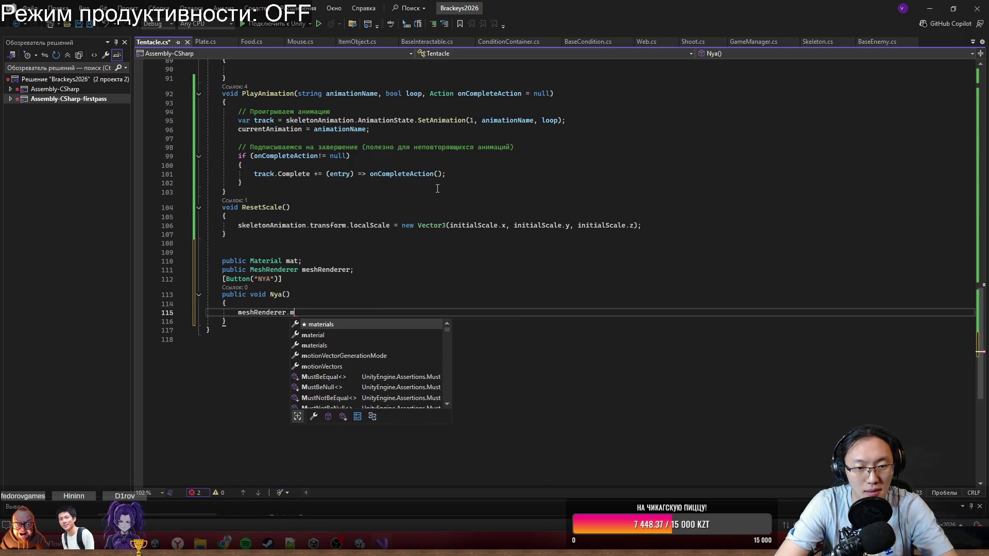
type("at")
key("Tab")
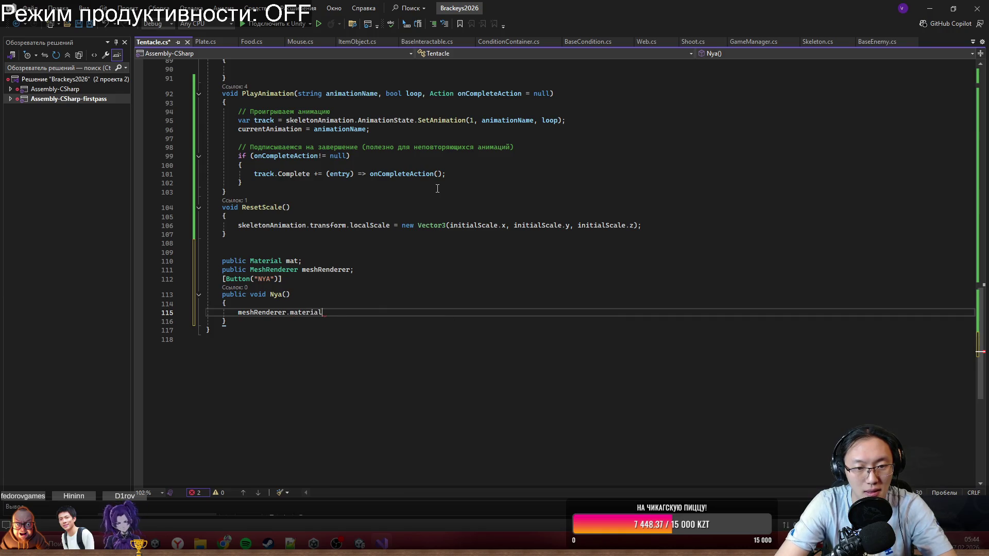
key("Tab")
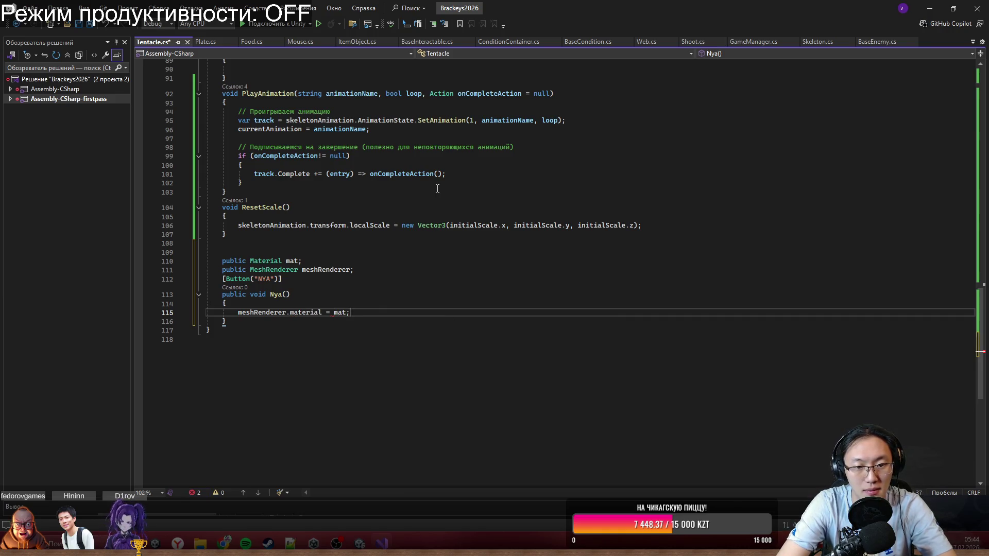
key("ctrl+s")
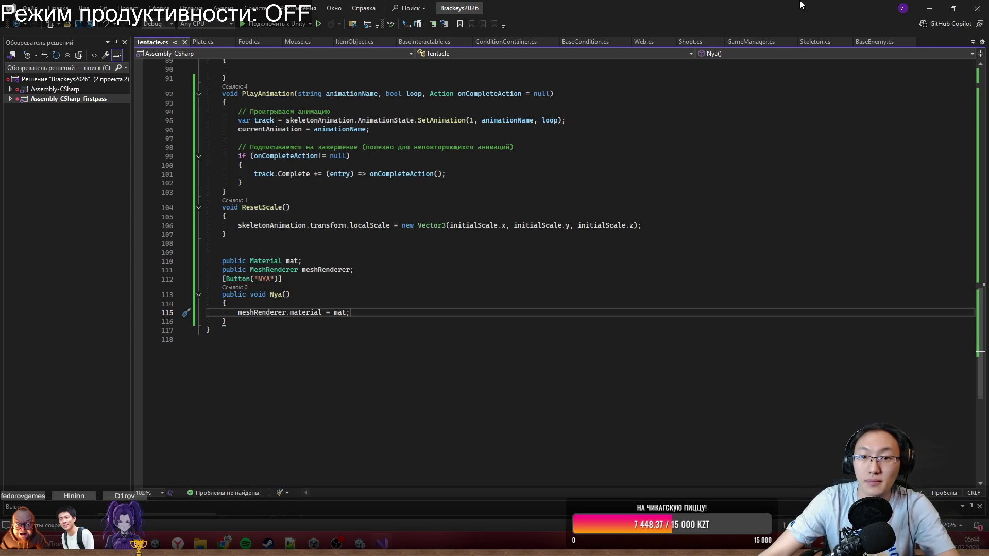
key("alt+Tab")
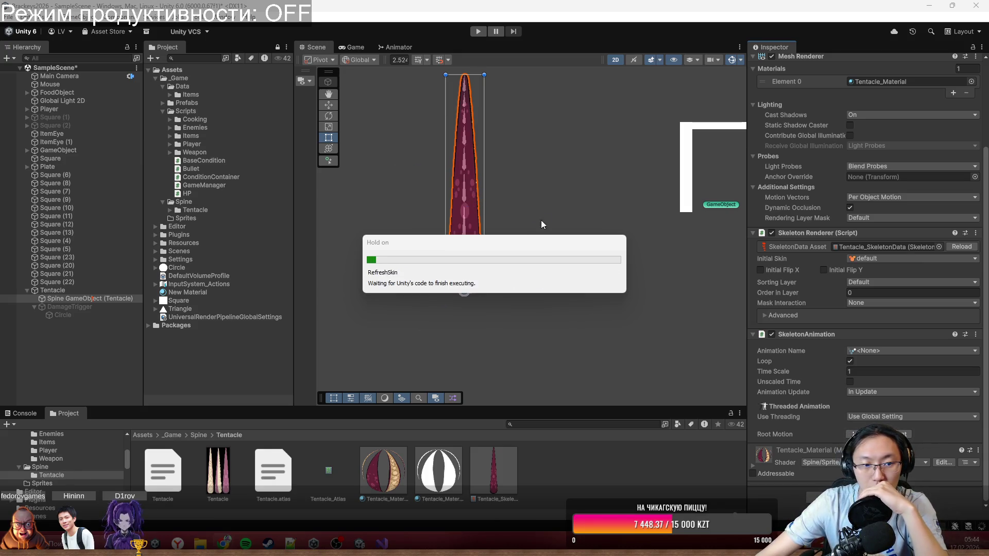
Assign Spine GameObject (Tentacle) to Mesh Renderer and Tentacle_Material 1 to Mat, then inspect the Spine child.
left_click(99, 291)
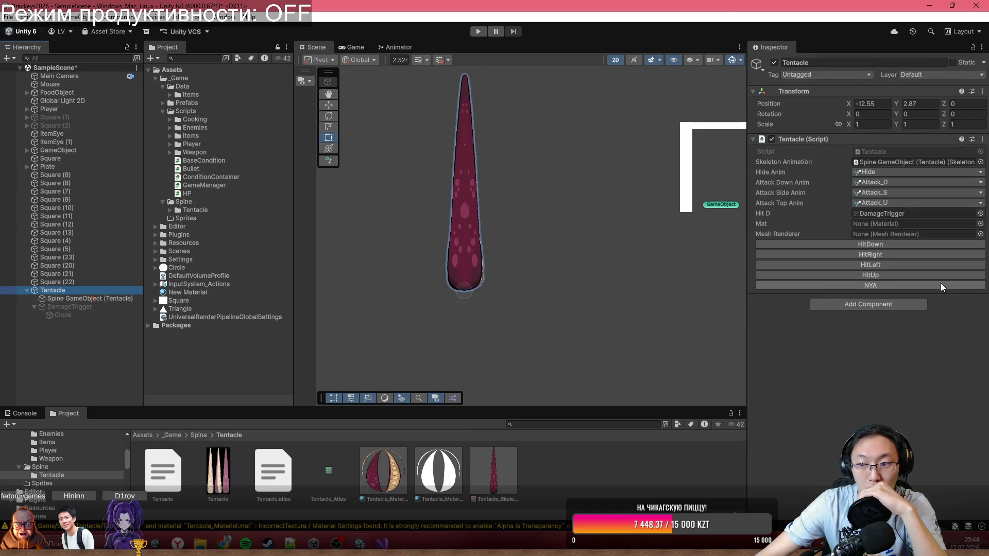
mouse_move(90, 299)
left_mouse_down()
mouse_move(901, 219)
mouse_move(903, 240)
left_mouse_up()
left_click_drag(439, 471, 910, 228)
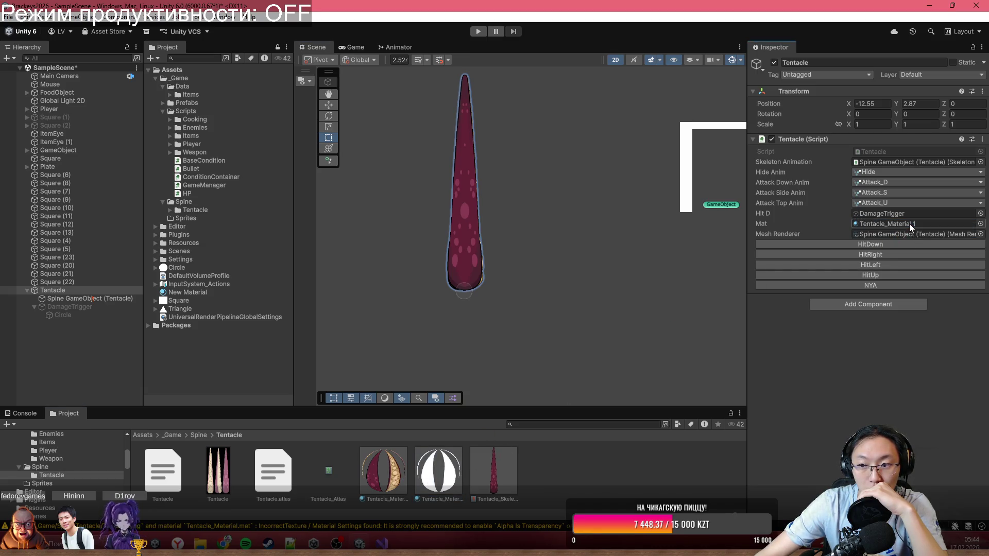
scroll(393, 292, "down", 2)
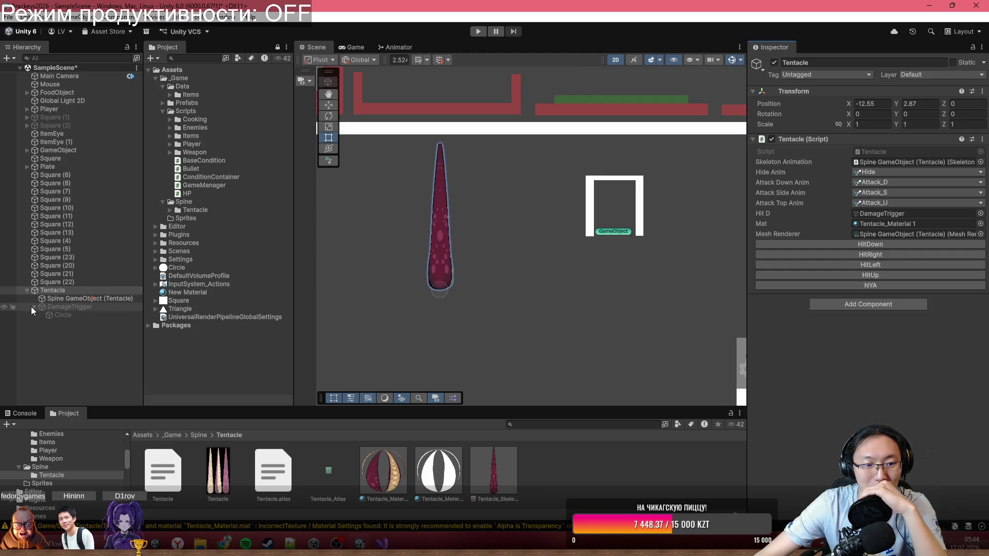
left_click(87, 299)
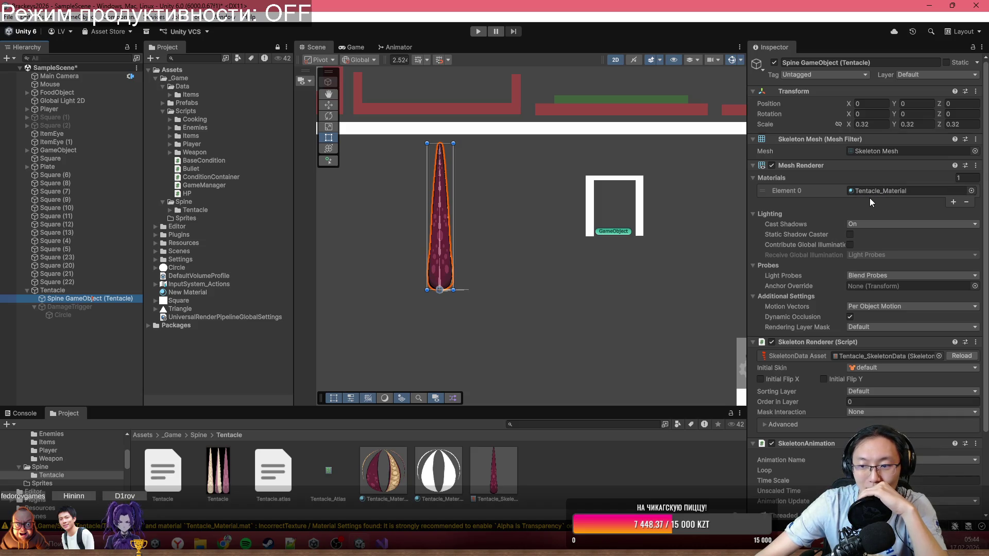
scroll(872, 202, "down", 5)
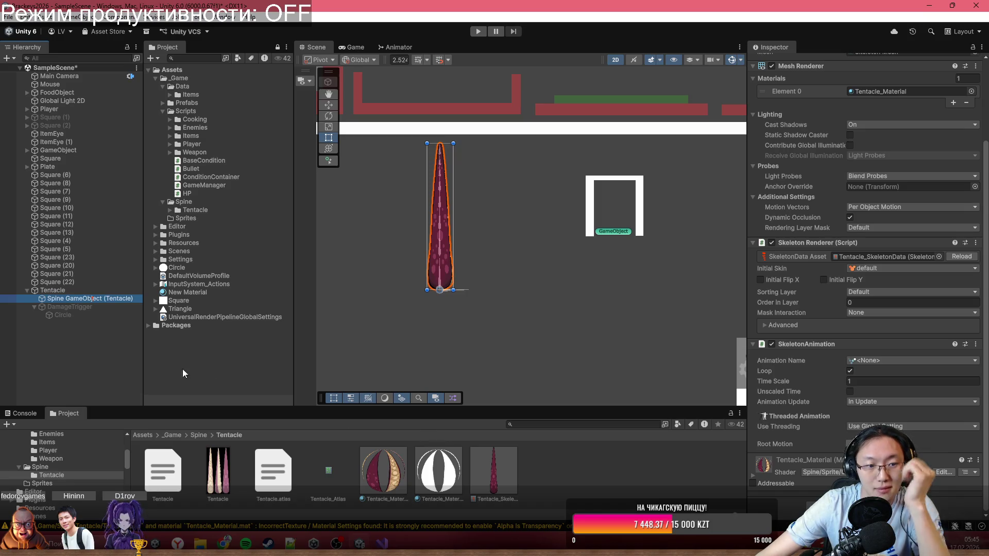
Duplicate the Tentacle and move the copy right to X -7.96.
left_click(73, 291)
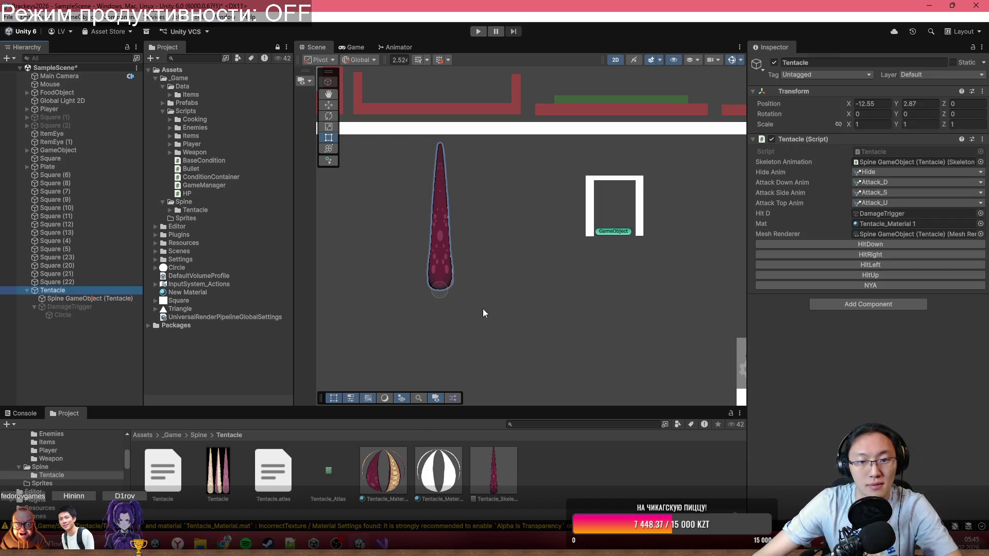
key("ctrl+d")
key("w")
left_click_drag(482, 290, 595, 291)
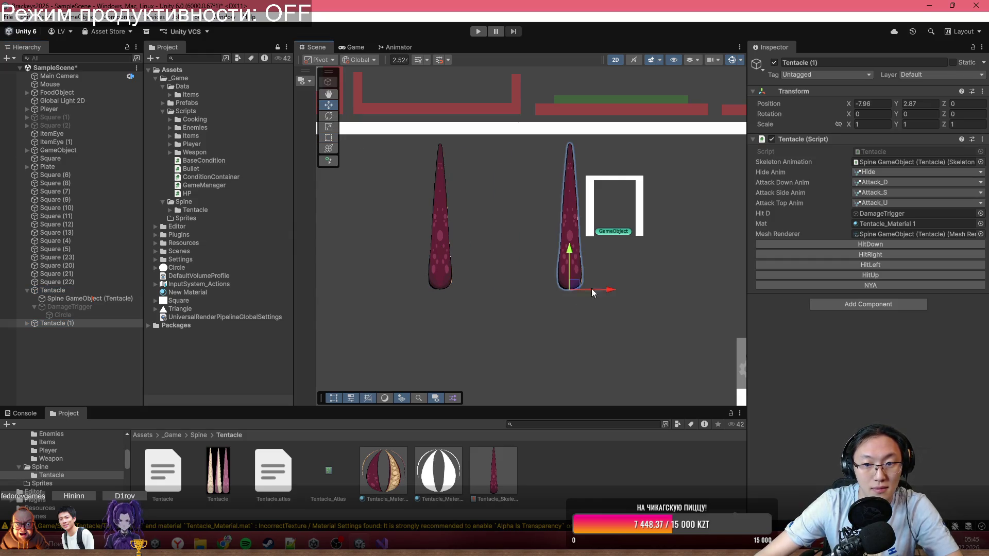
On the original Spine child's Tentacle_Material, check Overlay Color and turn off Color Adjustment.
left_click(27, 323)
left_click(75, 299)
scroll(898, 322, "down", 4)
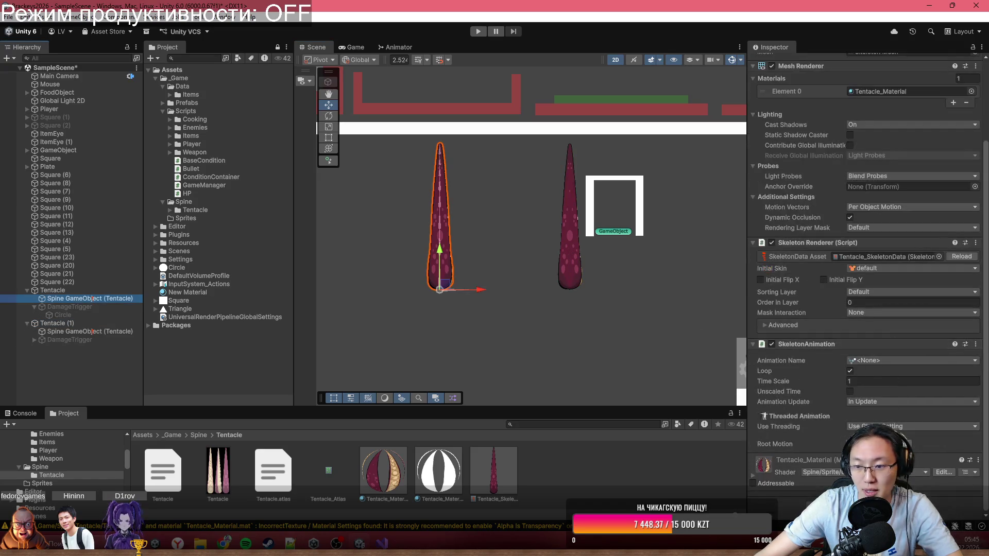
left_click(806, 490)
scroll(910, 392, "down", 10)
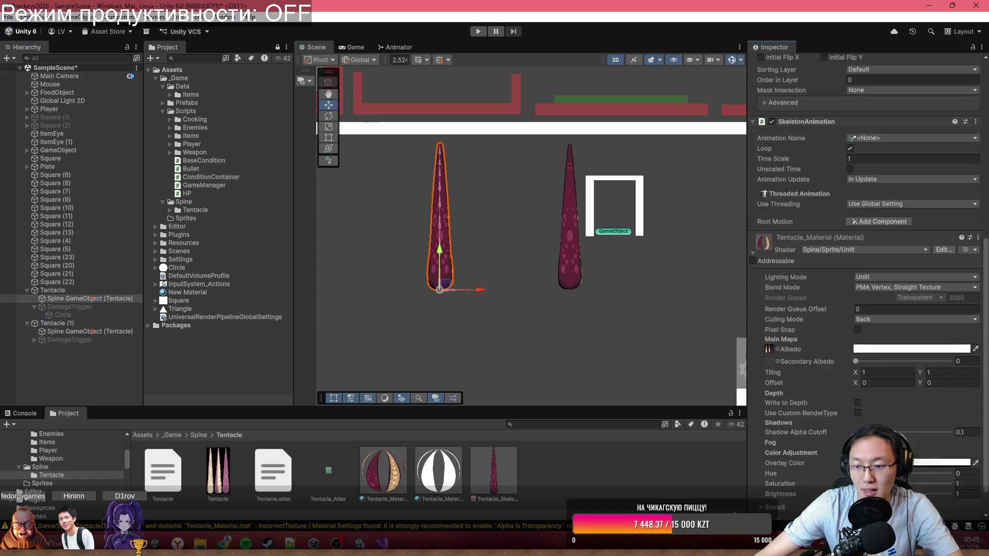
left_click(927, 429)
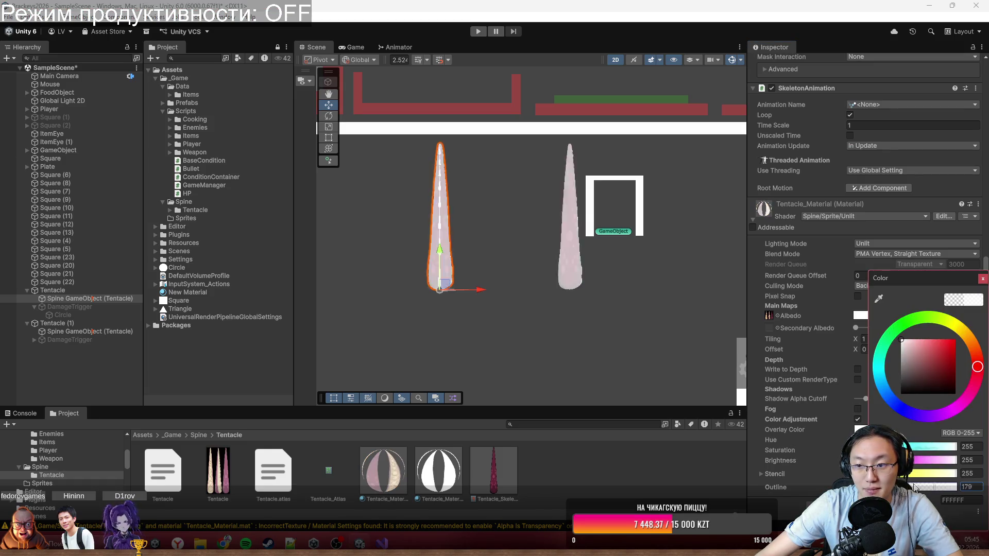
left_click(983, 278)
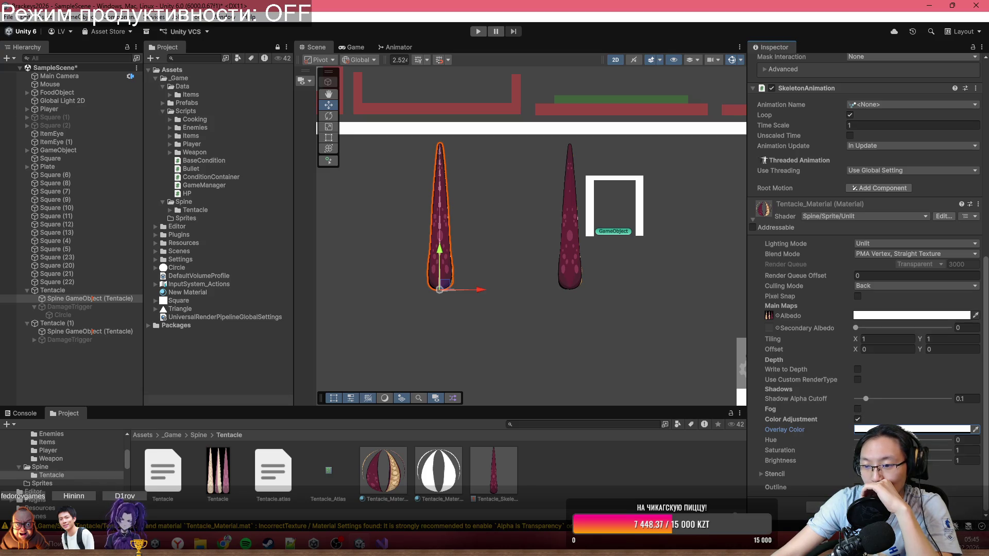
left_click(858, 420)
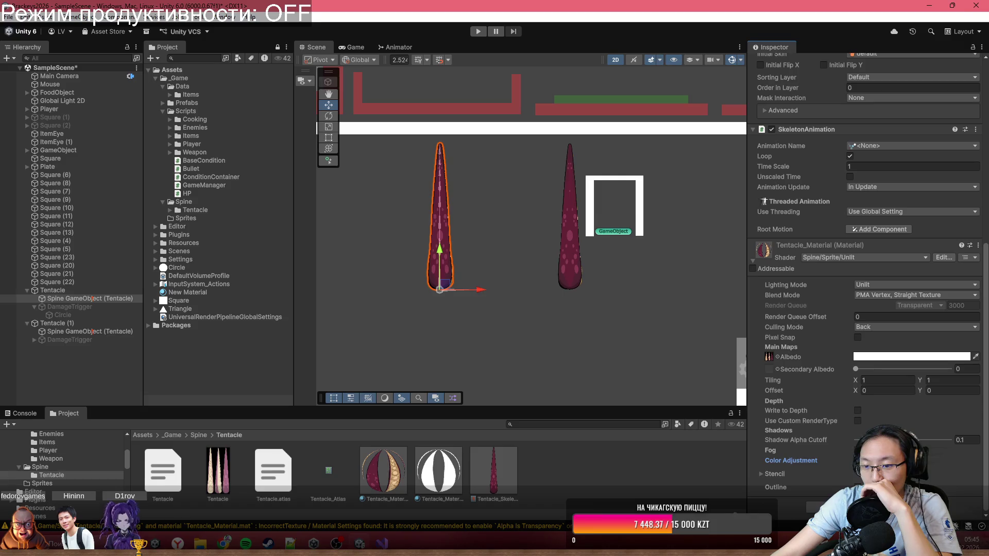
scroll(902, 426, "up", 10)
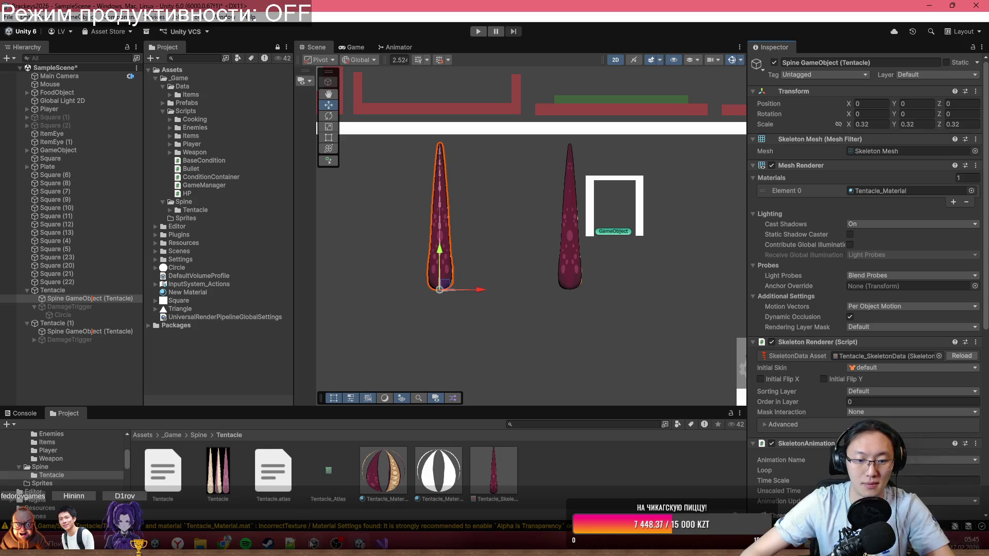
Bring up Chrome with AttackSpineboy.cs and go to DeepSeek in a new tab.
mouse_move(224, 544)
left_click(292, 500)
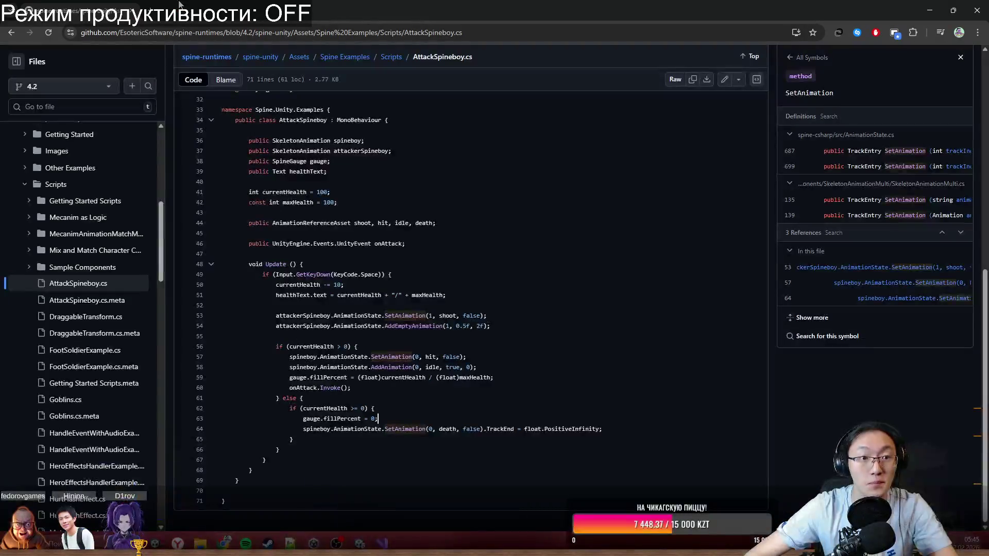
left_click(151, 14)
type("de")
key("Return")
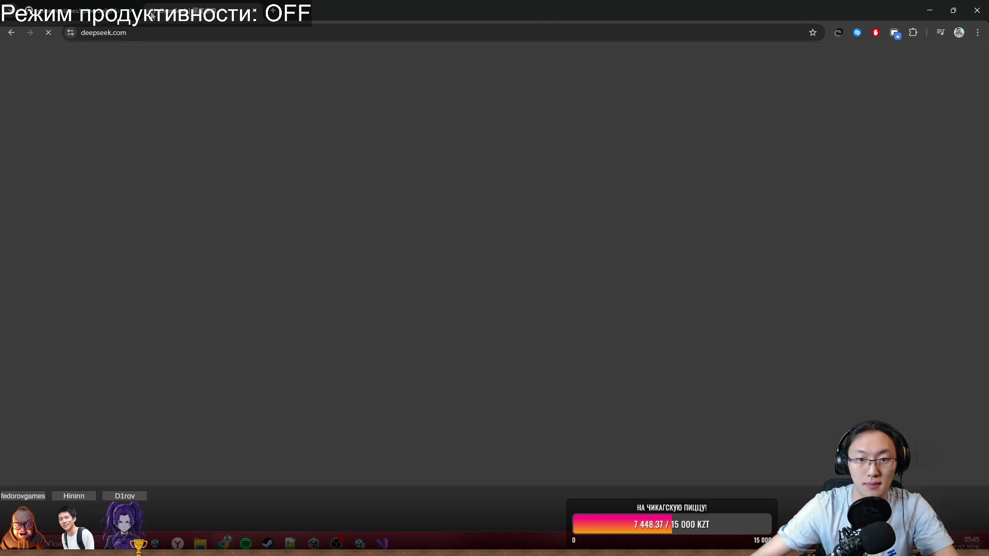
Ask DeepSeek in a new chat why Unity Spine won't allow changing a Spine object's material.
left_click(411, 272)
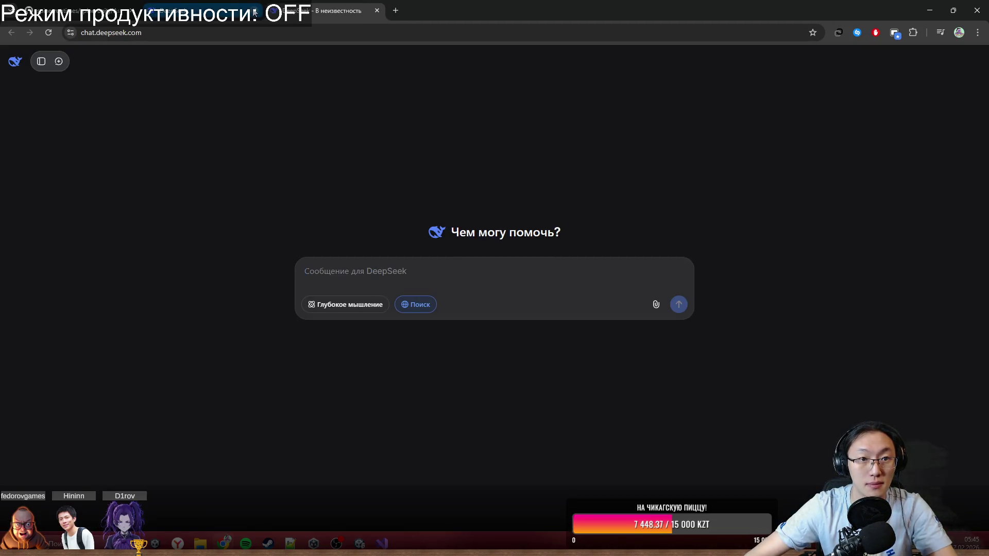
type("поче")
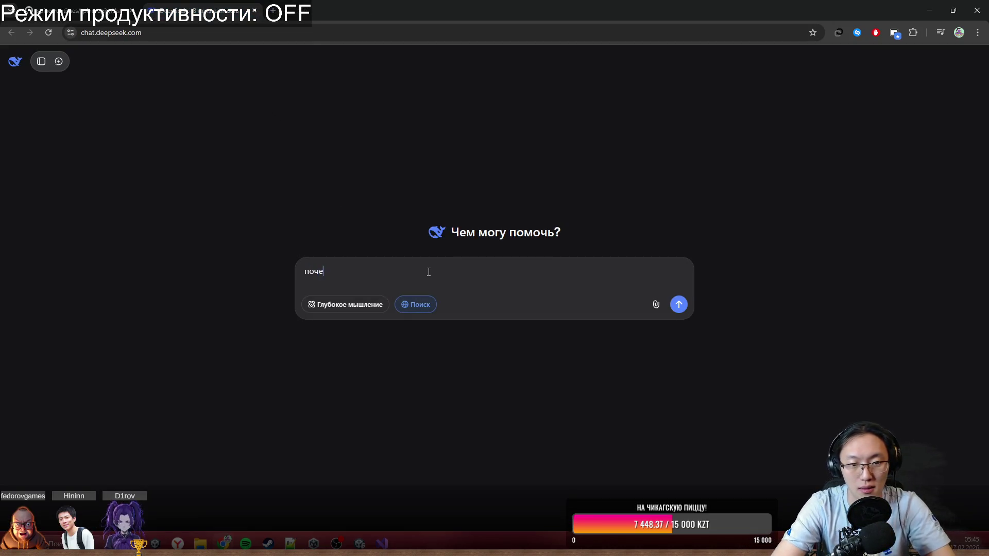
type("му unity ")
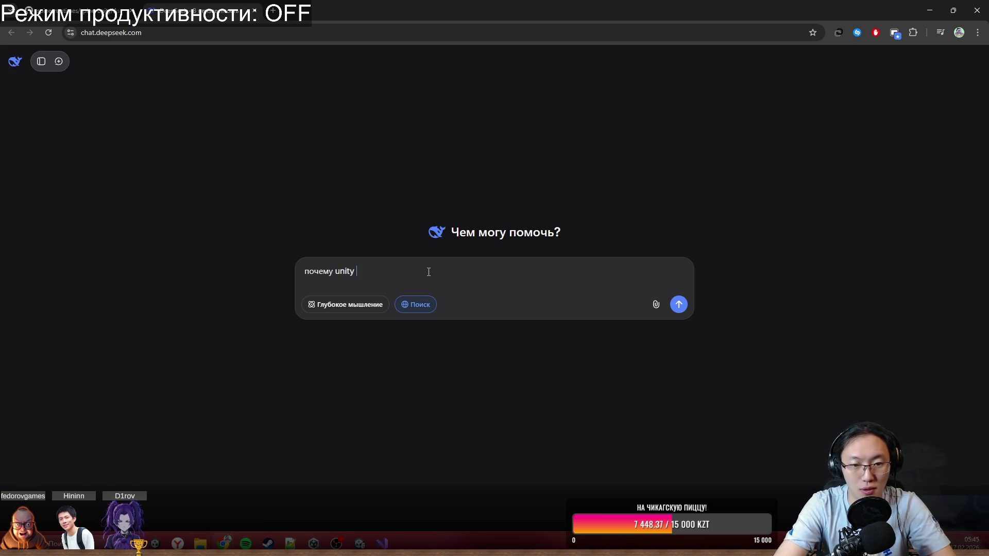
type("spine не д")
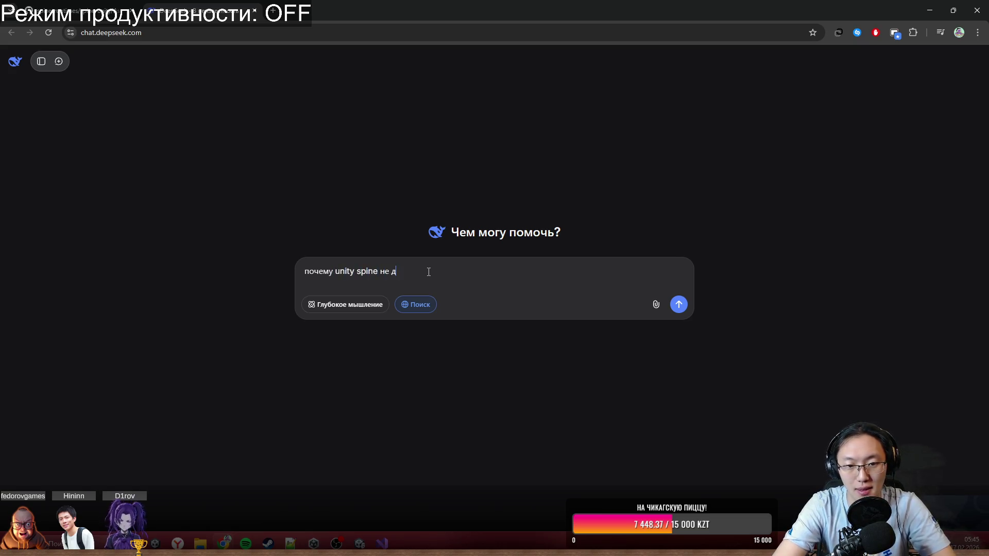
type("ает менять м")
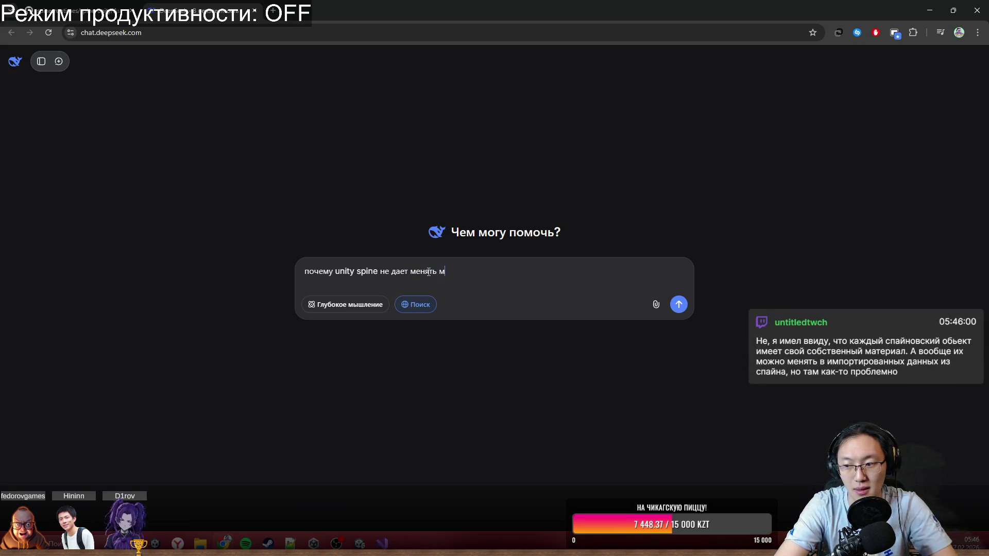
type("атериал? ")
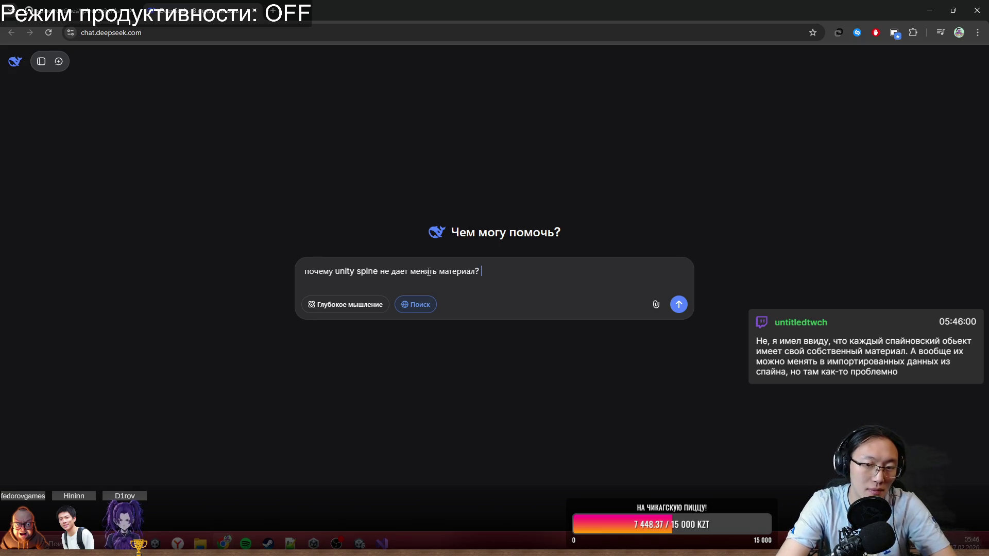
type("Именно об")
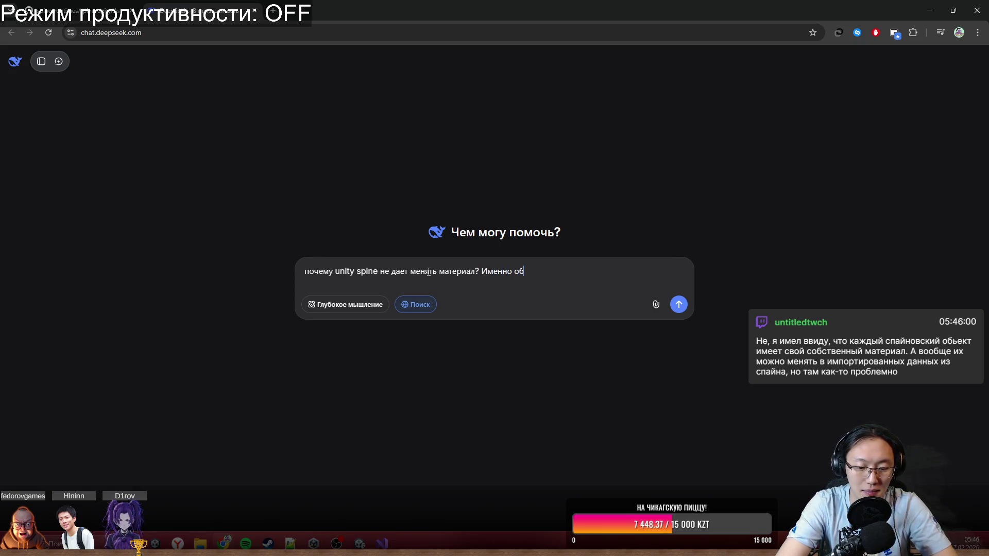
type("хект ")
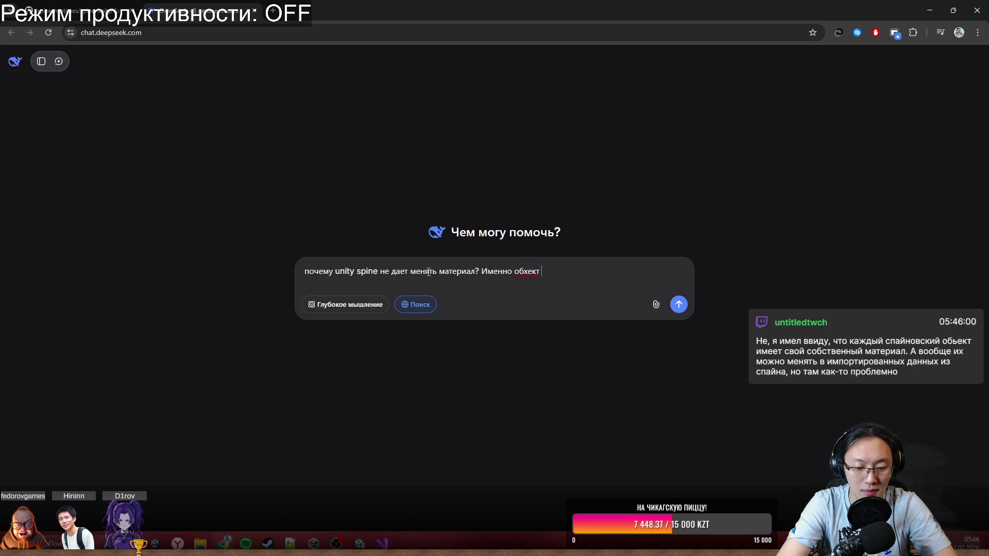
type("спайна")
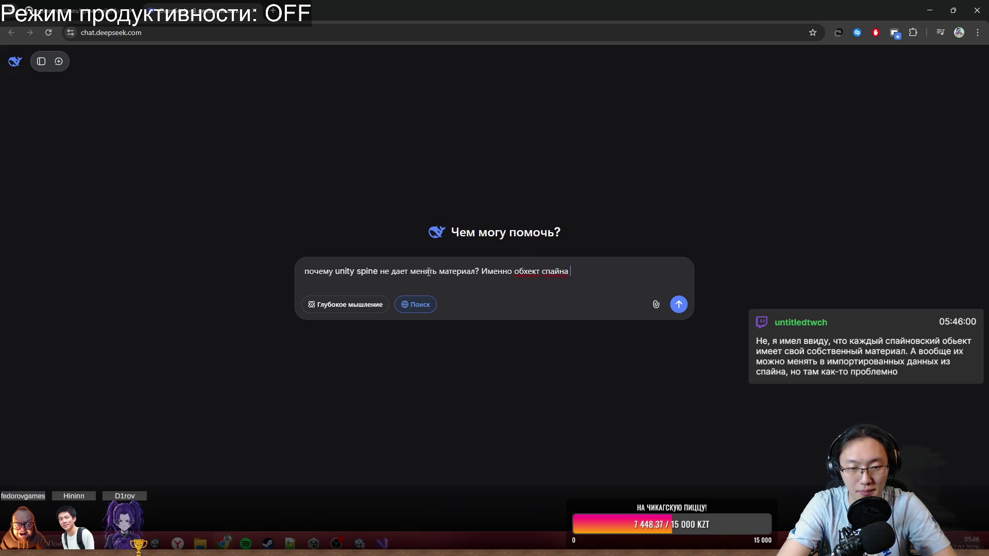
key("Return")
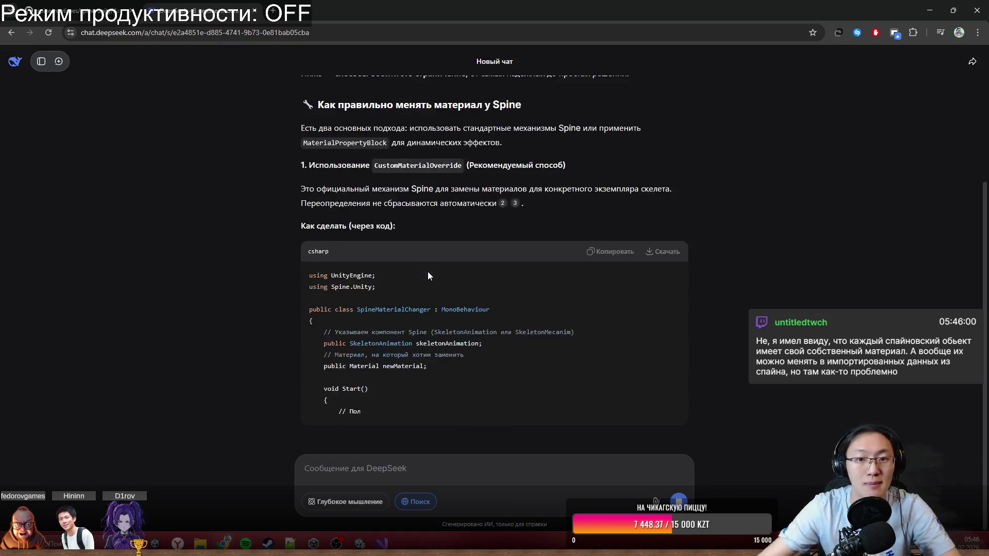
Read DeepSeek's explanation of material overwriting and the two approaches, highlighting CustomMaterialOverride.
scroll(520, 199, "up", 3)
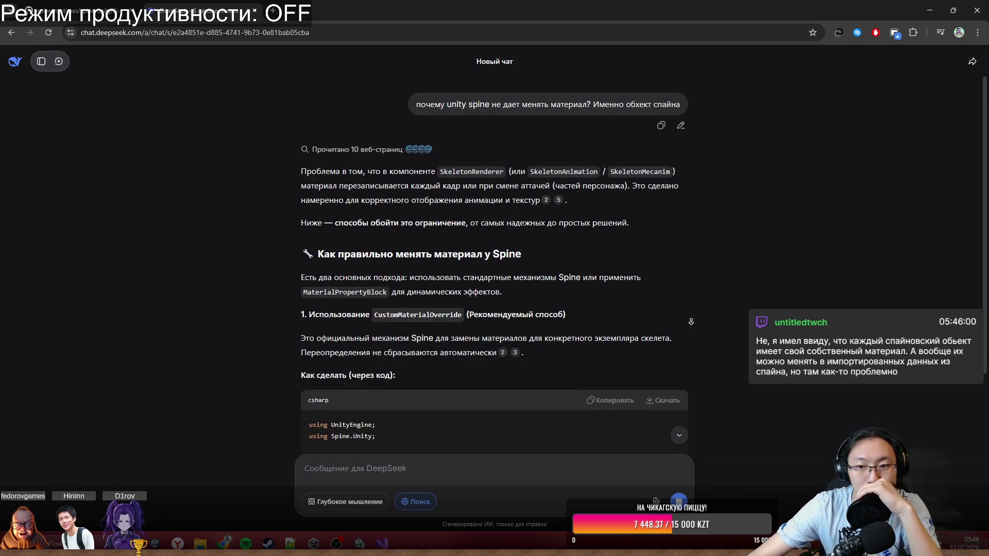
left_click_drag(329, 174, 613, 174)
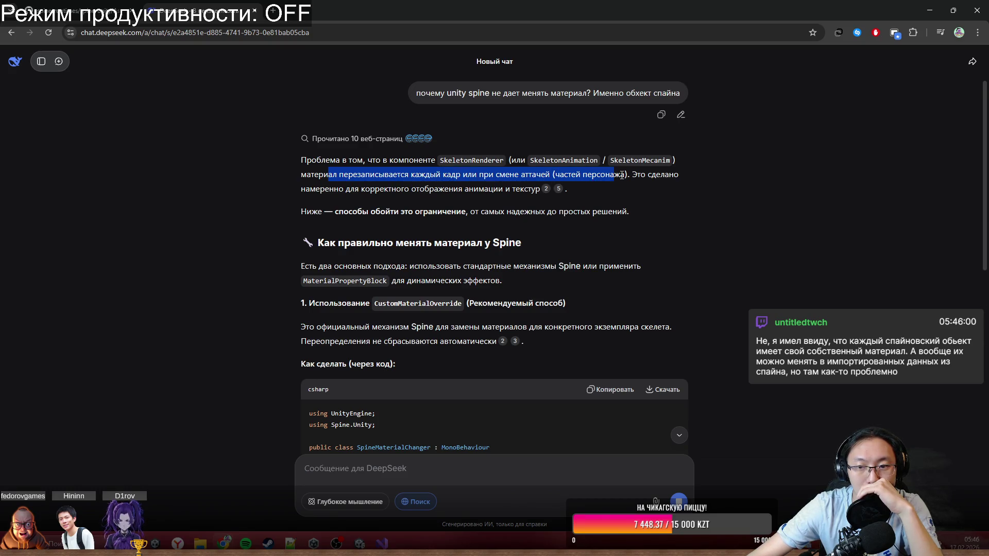
left_click(623, 176)
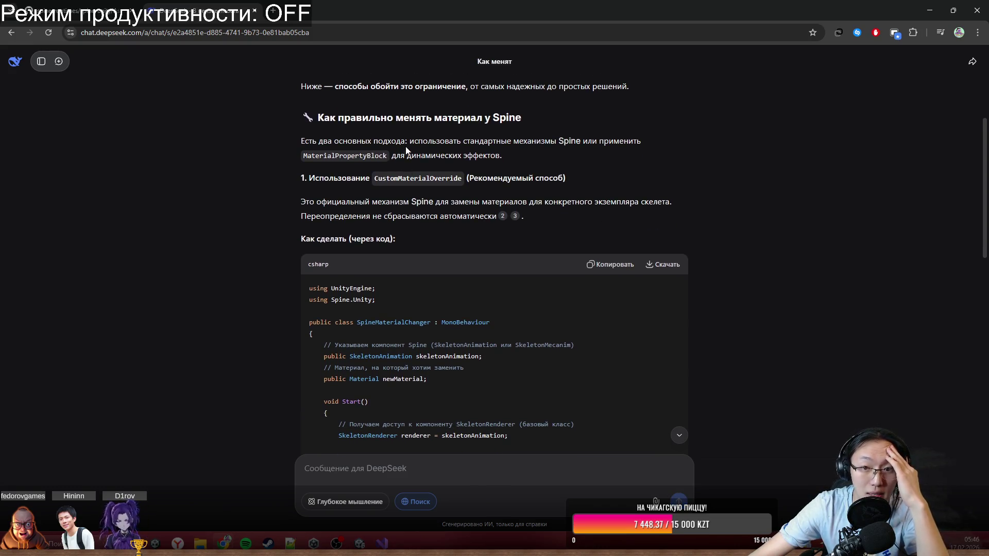
mouse_move(413, 141)
left_mouse_down()
mouse_move(572, 143)
mouse_move(585, 159)
left_mouse_up()
left_click(585, 159)
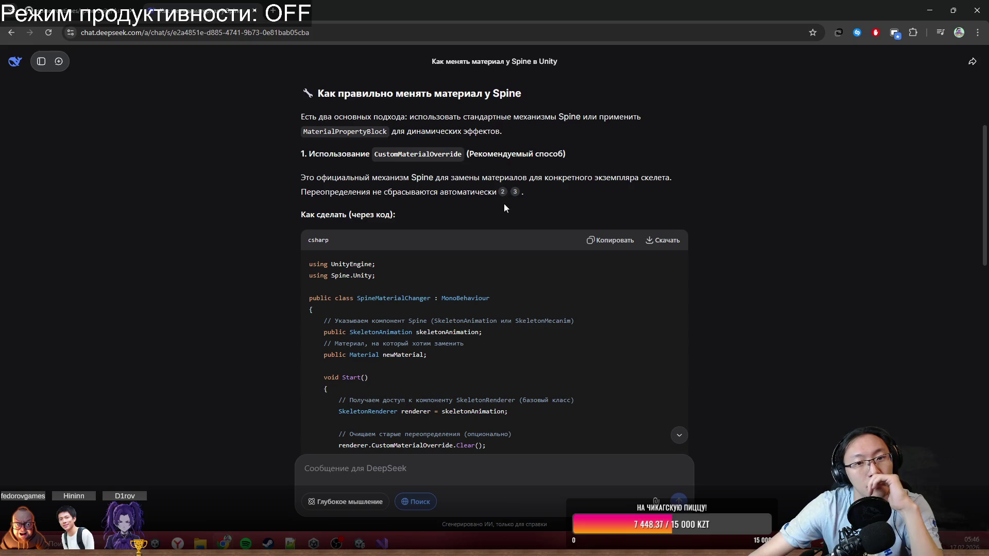
double_click(386, 154)
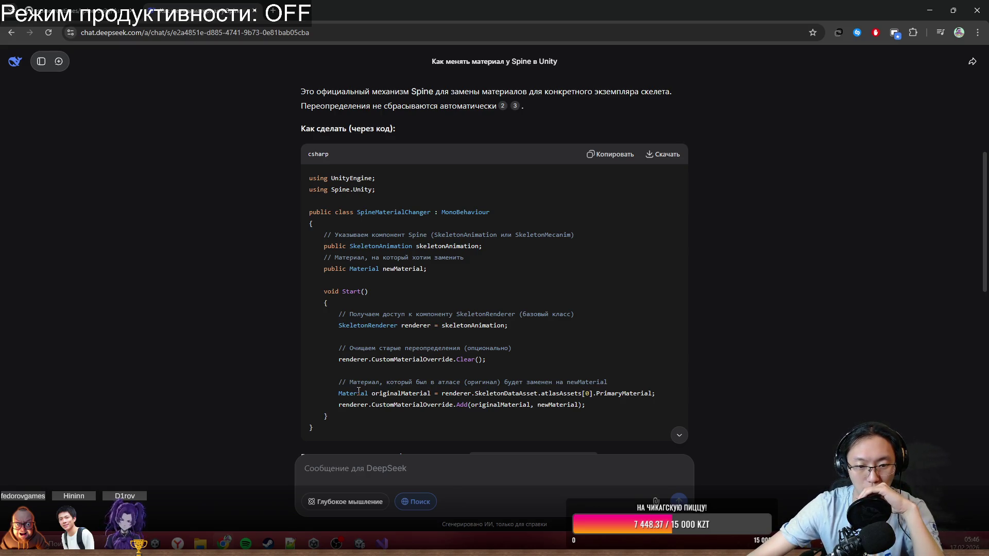
Highlight the originalMaterial declaration and the two override lines in the sample code, then return to Unity.
left_click_drag(359, 392, 380, 396)
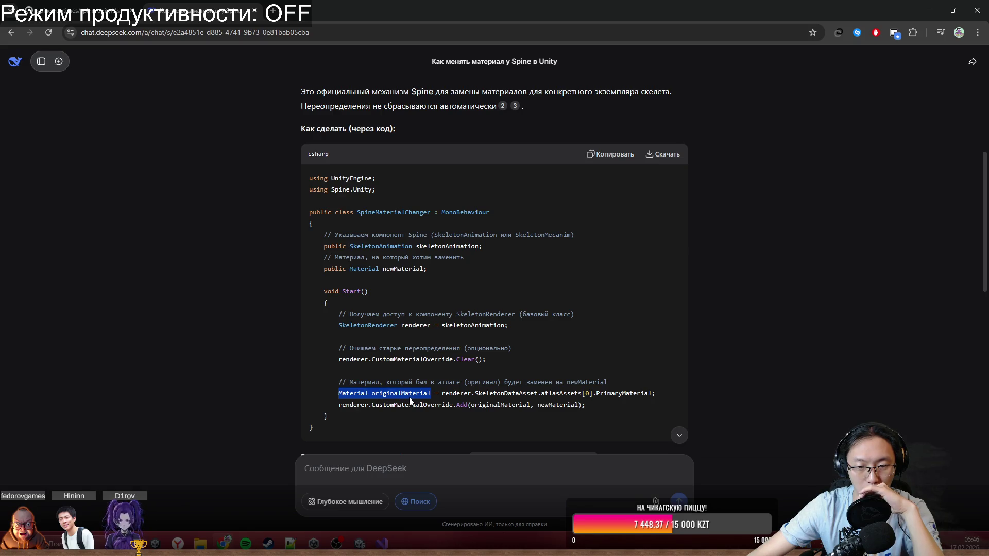
left_click(421, 398)
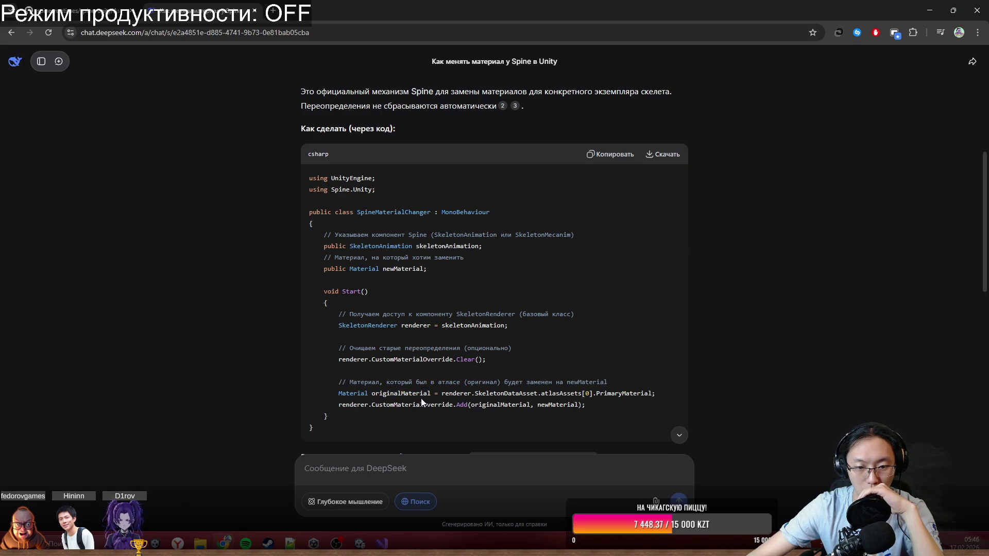
double_click(422, 394)
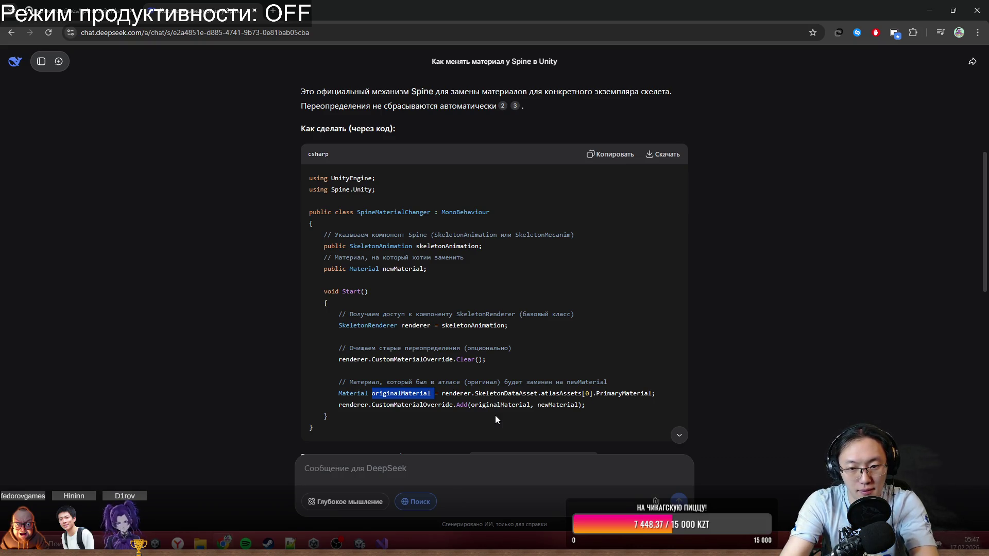
scroll(471, 399, "down", 3)
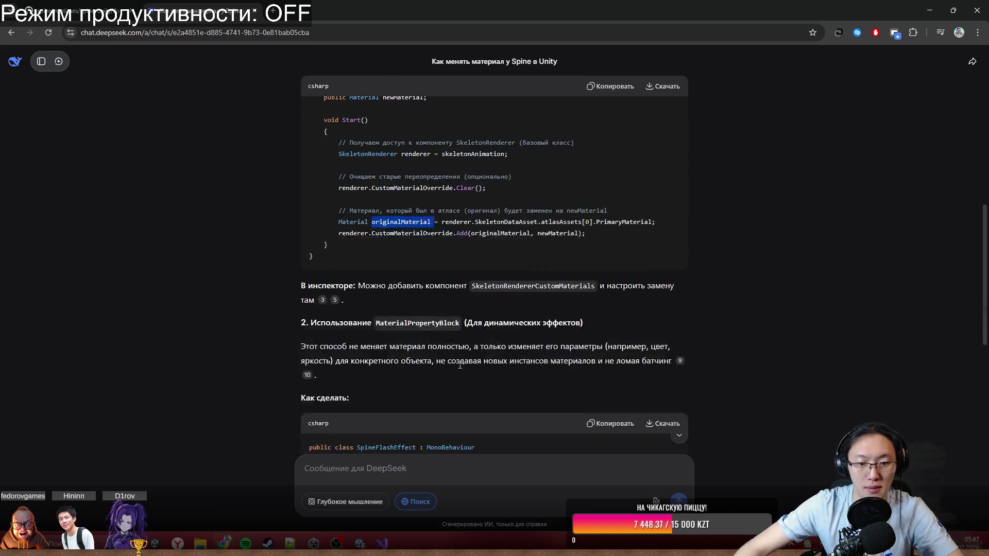
left_click(425, 218)
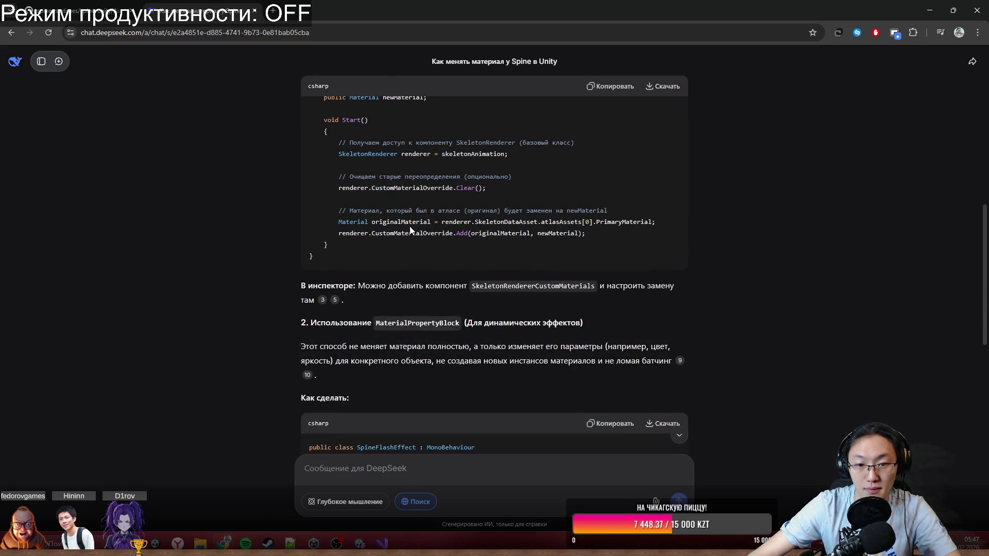
left_click_drag(338, 222, 607, 239)
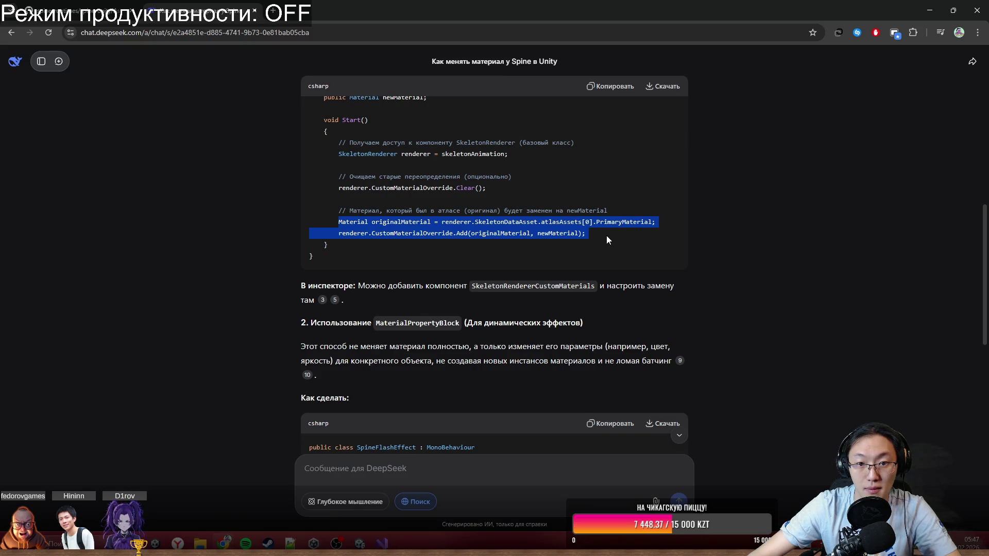
scroll(589, 312, "up", 2)
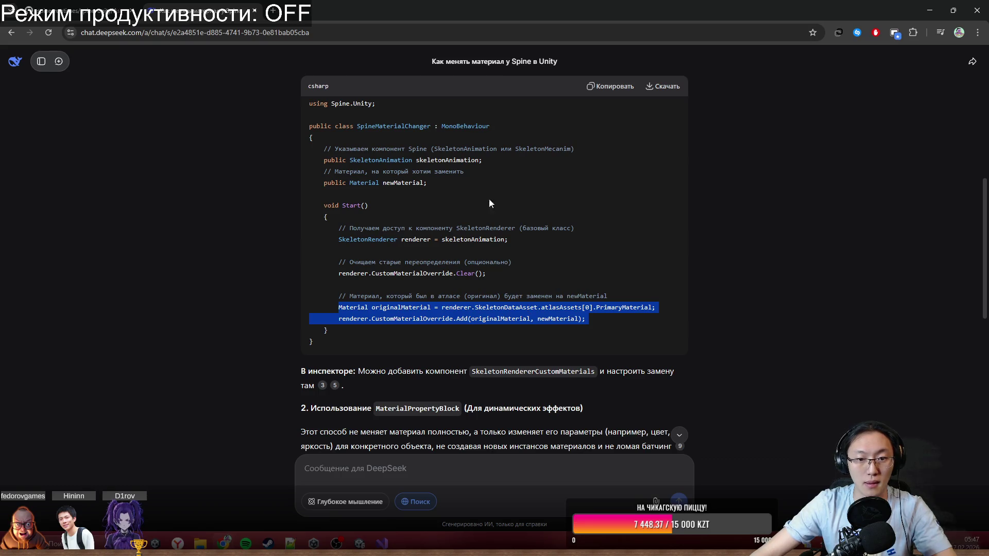
key("alt+Tab")
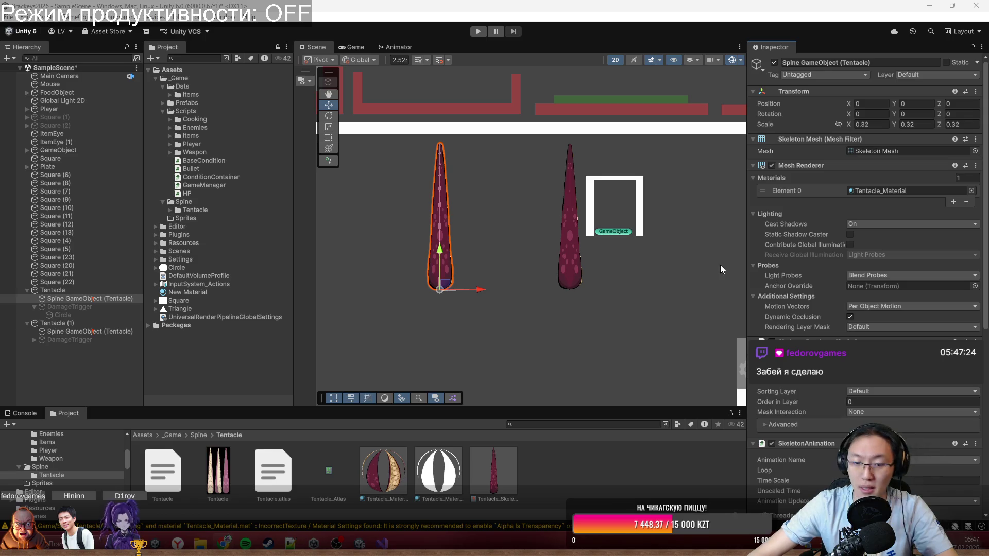
Delete the meshRenderer material assignment statement inside Nya() in Tentacle.cs.
key("alt+Tab")
scroll(387, 344, "down", 1)
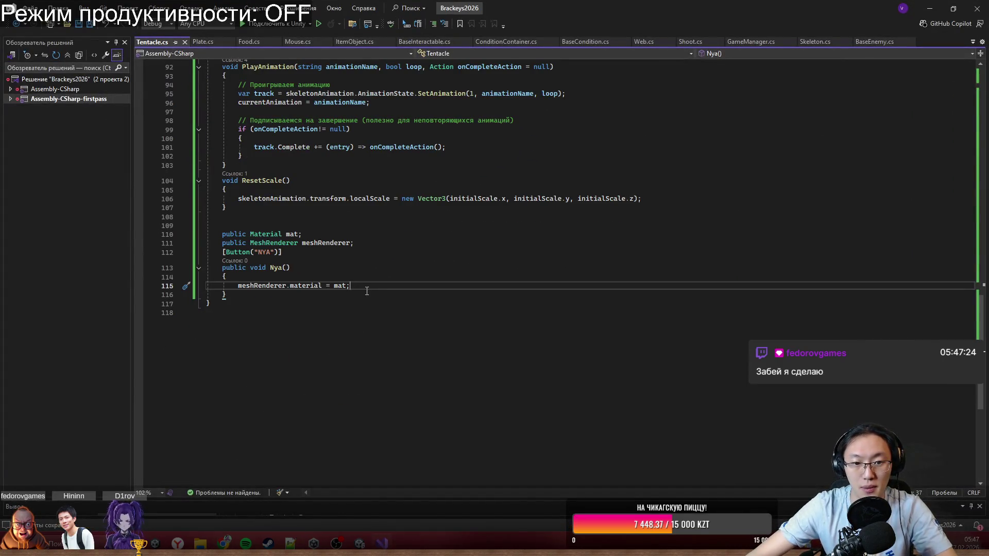
mouse_move(350, 285)
left_mouse_down()
mouse_move(217, 287)
mouse_move(244, 291)
left_mouse_up()
key("BackSpace")
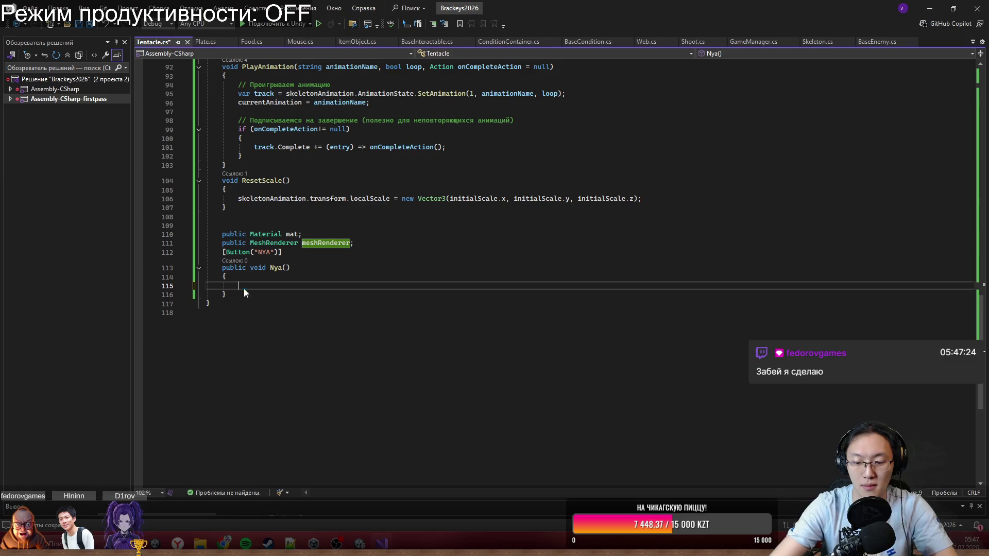
Start a 'Material originalMa' line in Nya() with code completion, then delete it again.
scroll(493, 424, "up", 13)
scroll(493, 424, "up", 17)
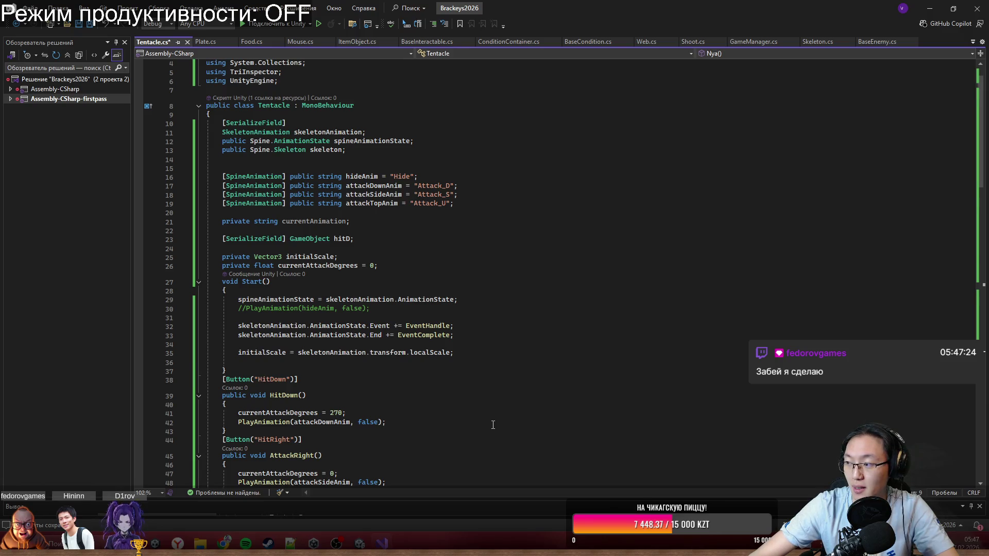
scroll(493, 425, "down", 1)
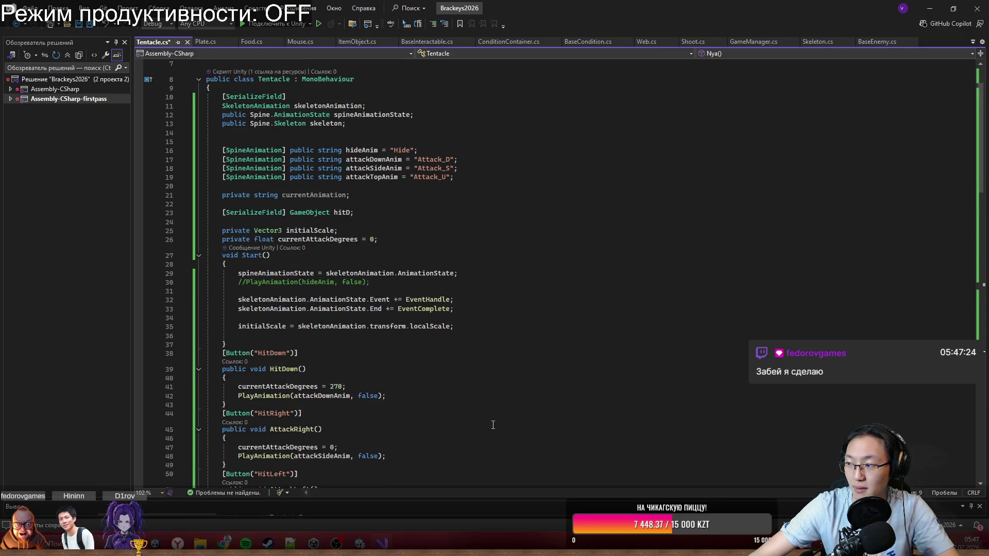
scroll(493, 425, "up", 2)
scroll(493, 425, "down", 5)
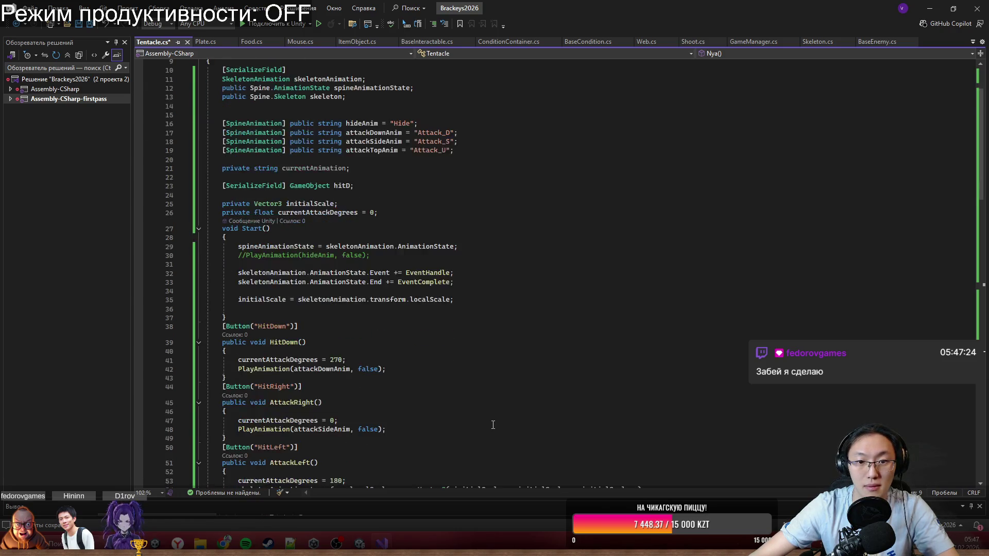
scroll(493, 425, "down", 20)
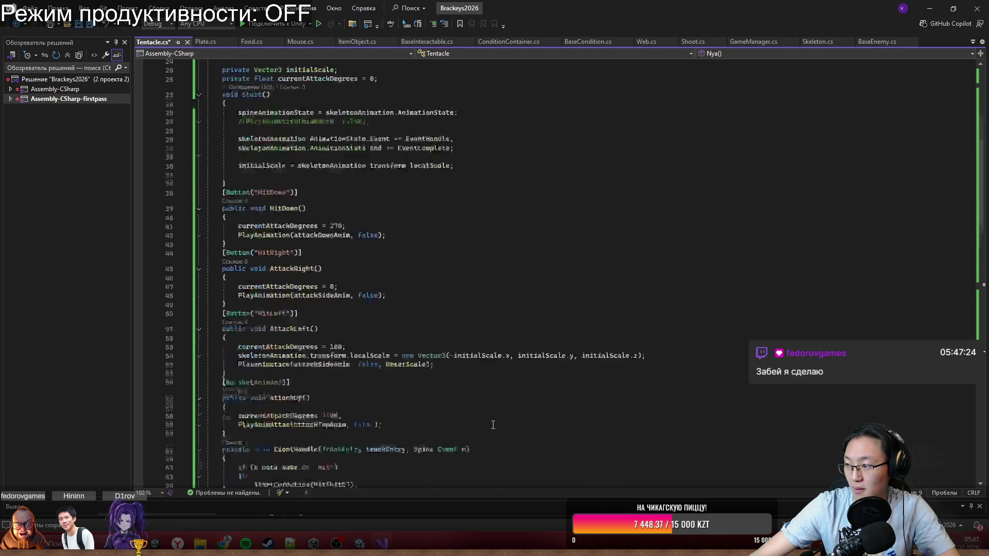
scroll(493, 425, "down", 1)
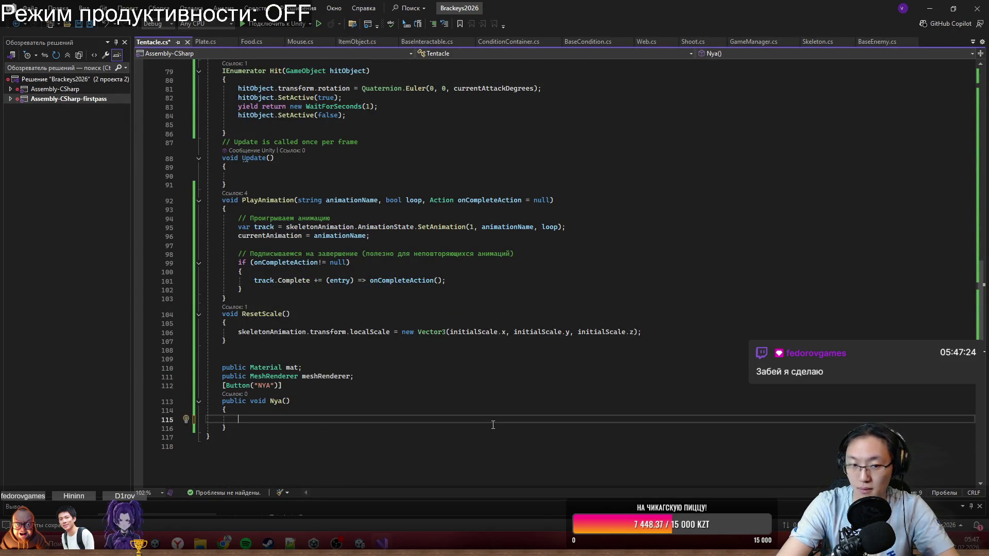
key("ctrl+space")
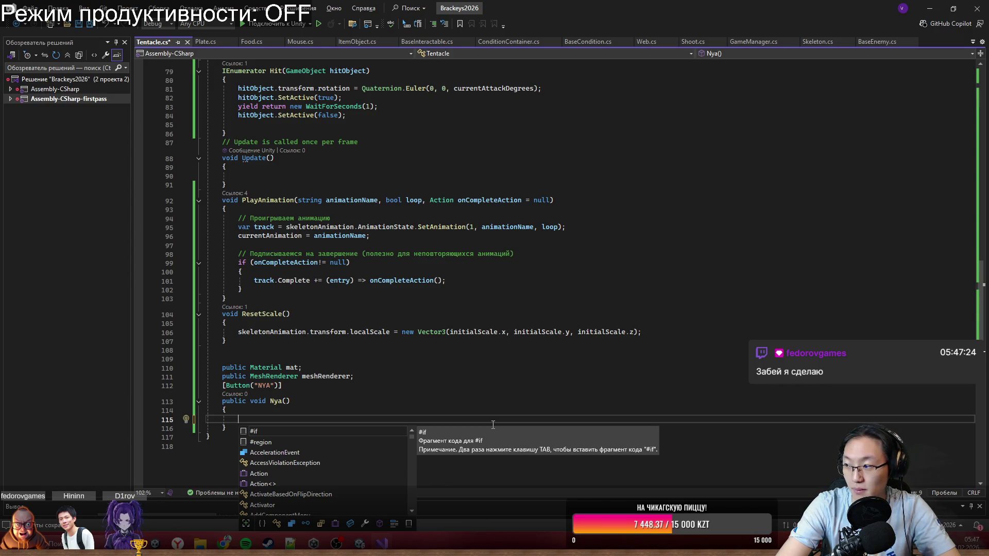
type("M")
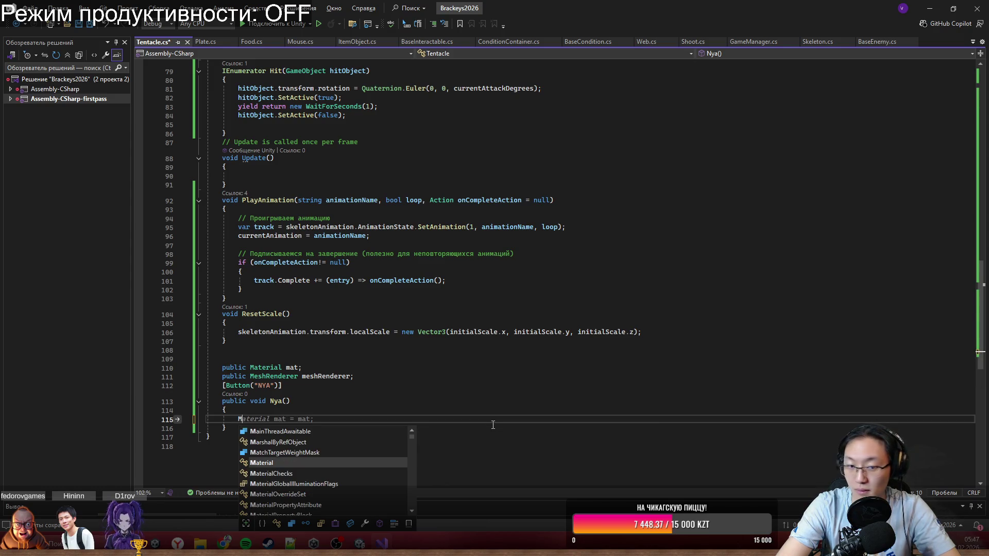
type("ateria")
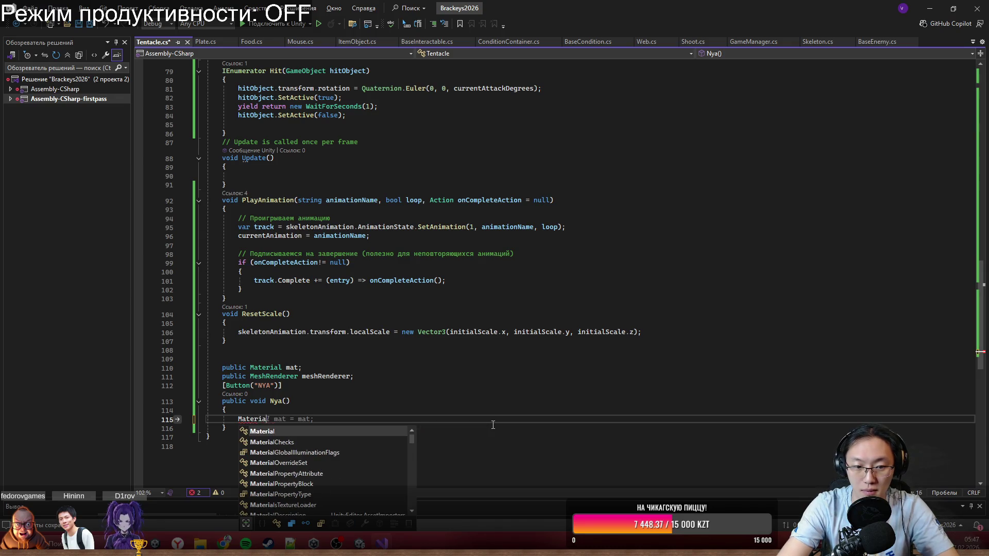
type("l or")
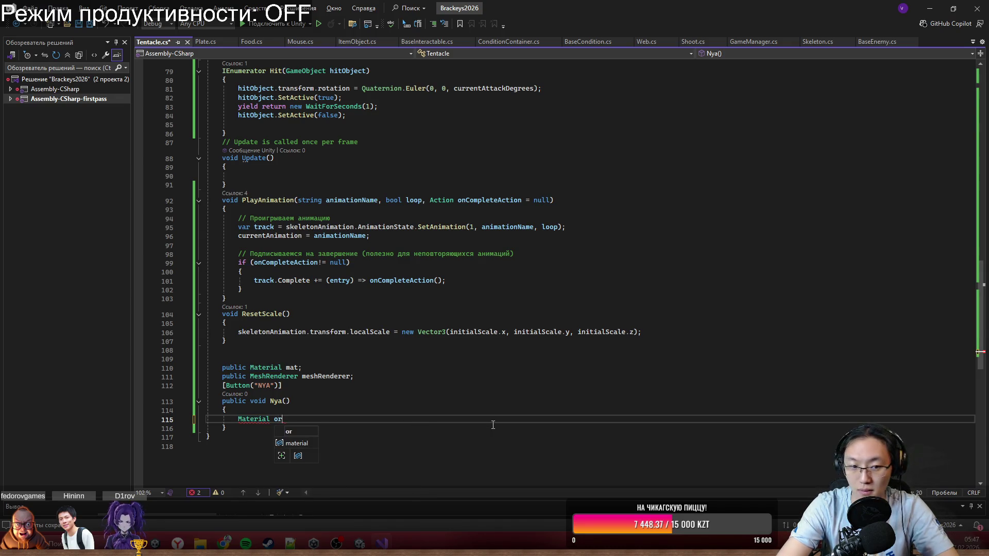
type("iginalMa")
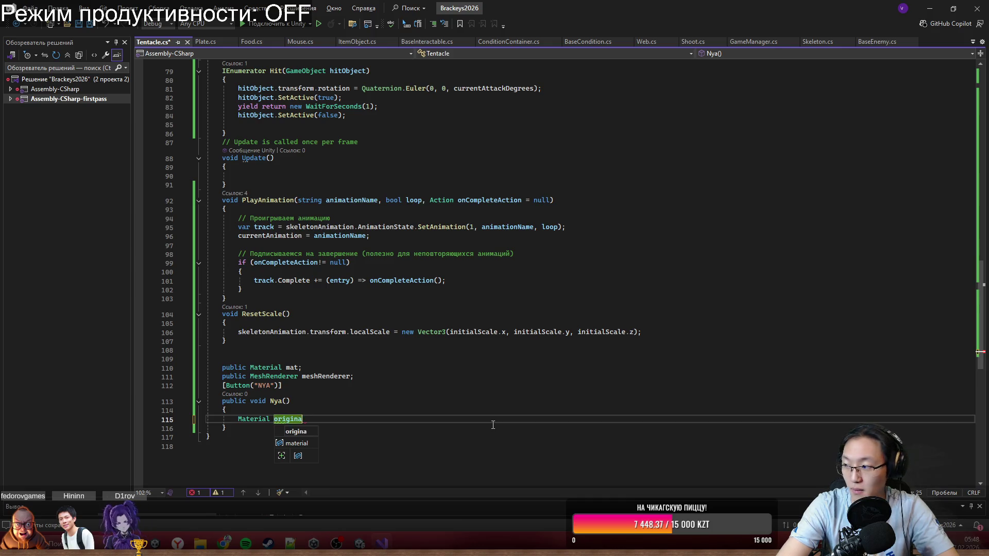
key("ctrl+BackSpace")
key("ctrl+BackSpace")
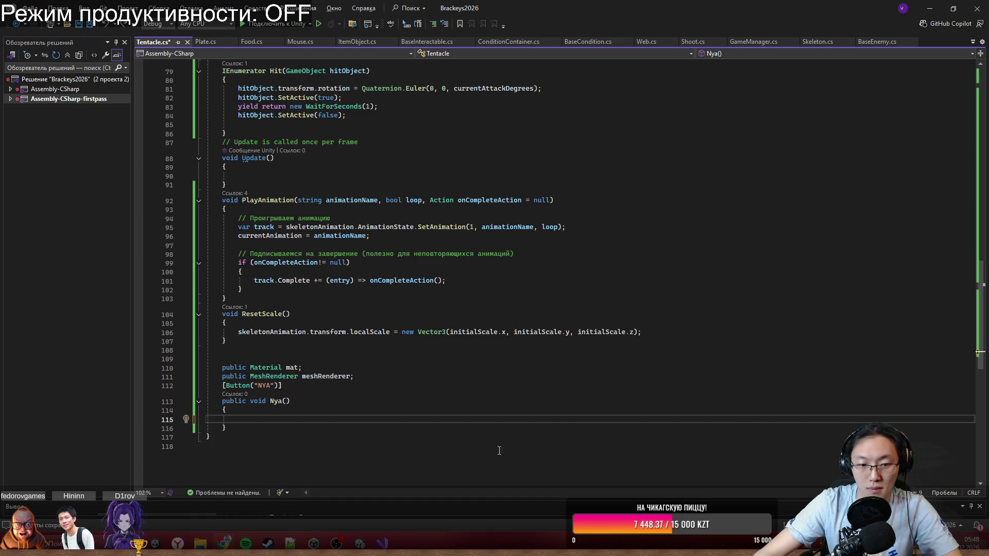
Accept the suggested originalMaterial and CustomMaterialOverride lines in Nya(), spotting the deprecated renderer reference.
key("Tab")
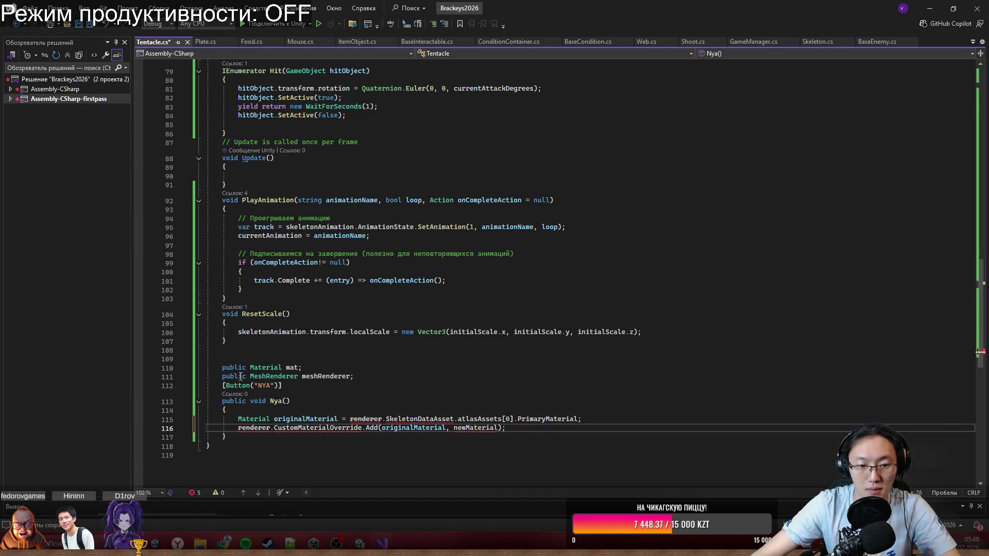
double_click(360, 419)
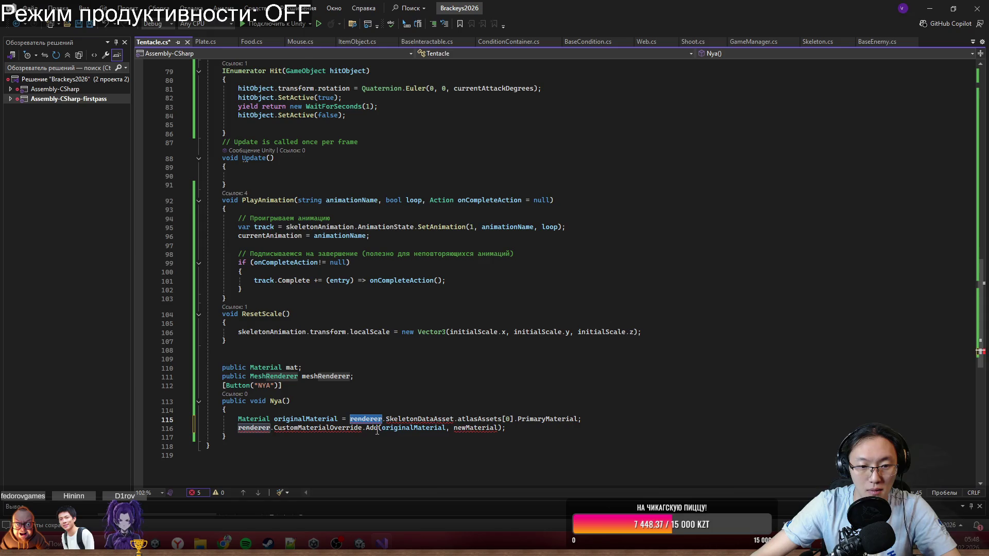
mouse_move(374, 422)
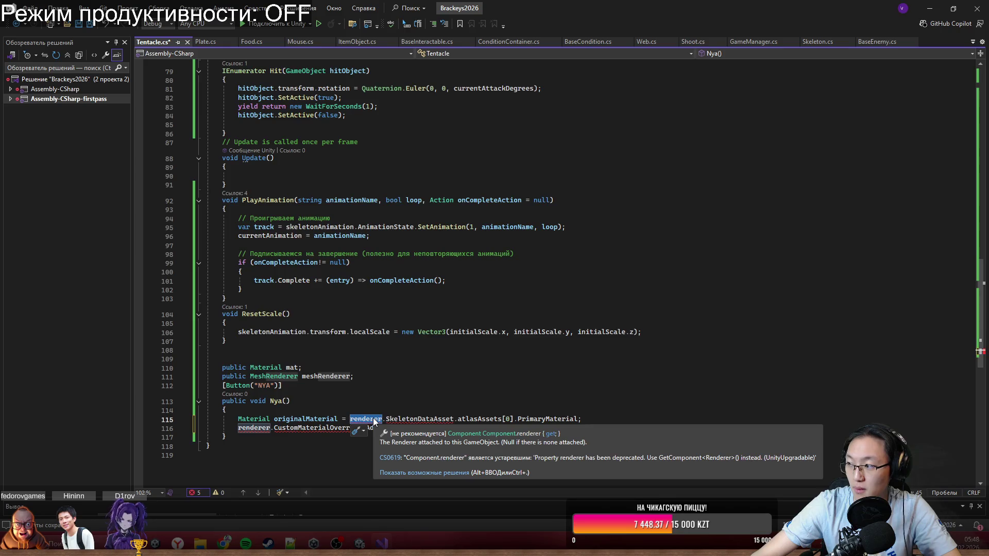
scroll(373, 419, "up", 17)
scroll(324, 284, "up", 8)
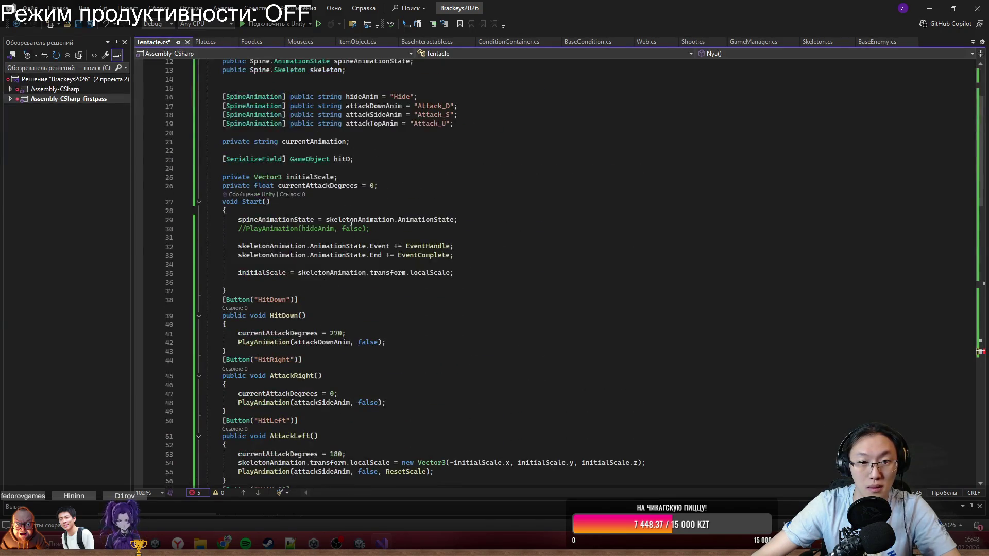
Replace both renderer references on lines 115 and 116 with skeletonAnimation.
left_click(329, 132)
scroll(328, 352, "down", 20)
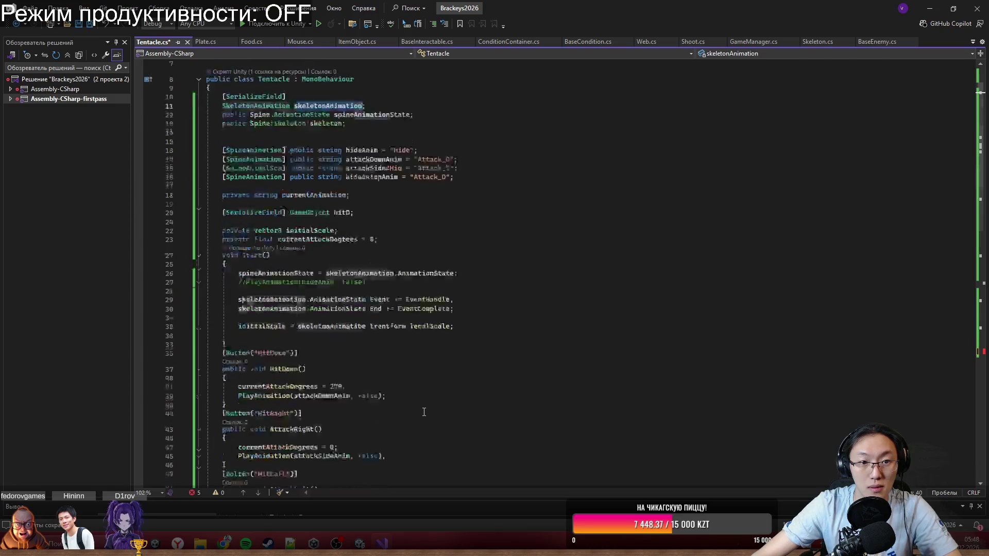
scroll(328, 351, "down", 6)
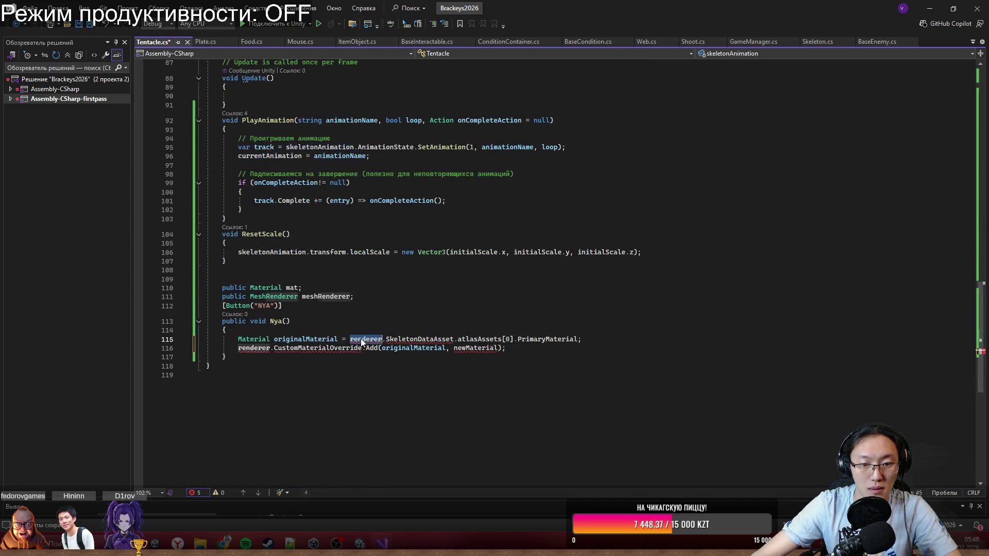
left_click(384, 339)
double_click(260, 348)
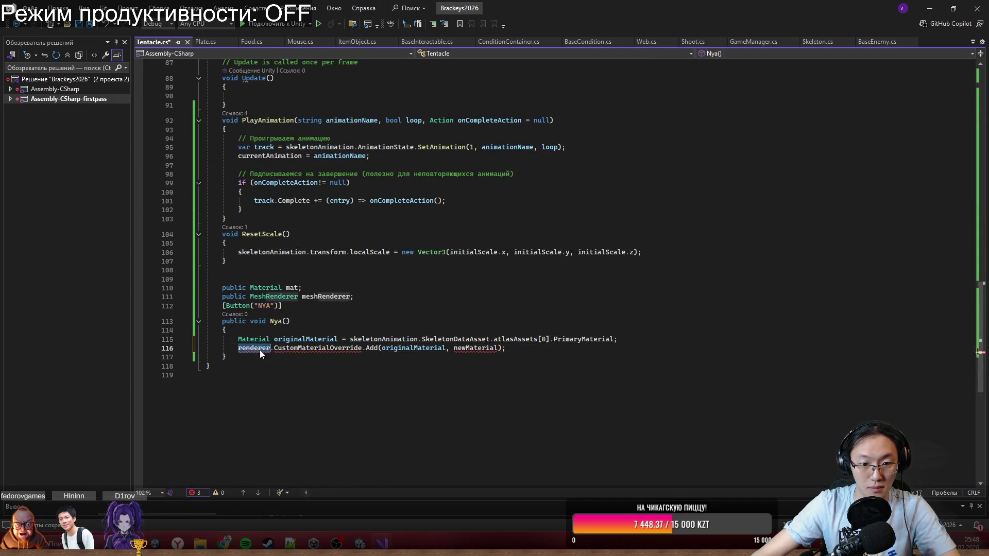
type("skeletonAnimation")
mouse_move(351, 350)
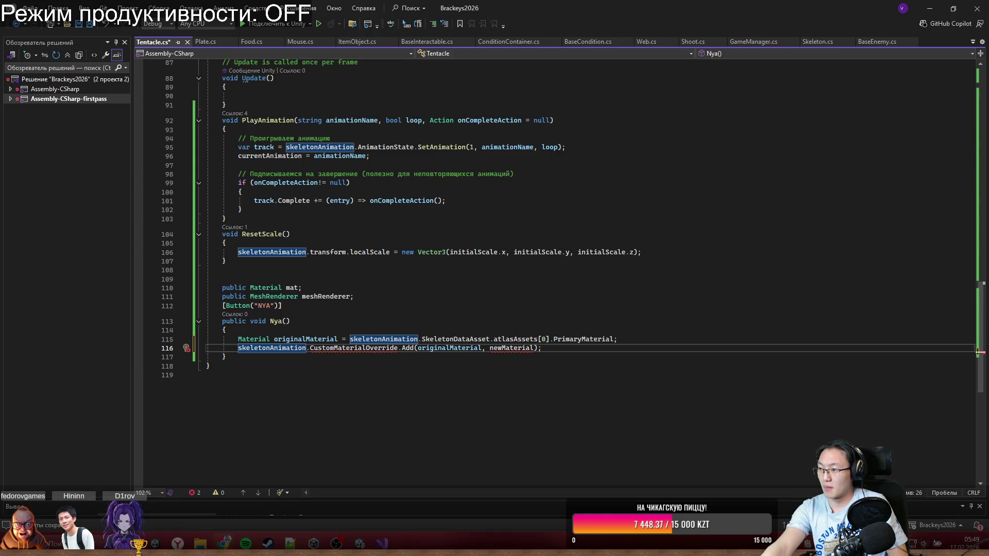
Add an Awake() method that initialises propertyBlock = new MaterialPropertyBlock().
key("Tab")
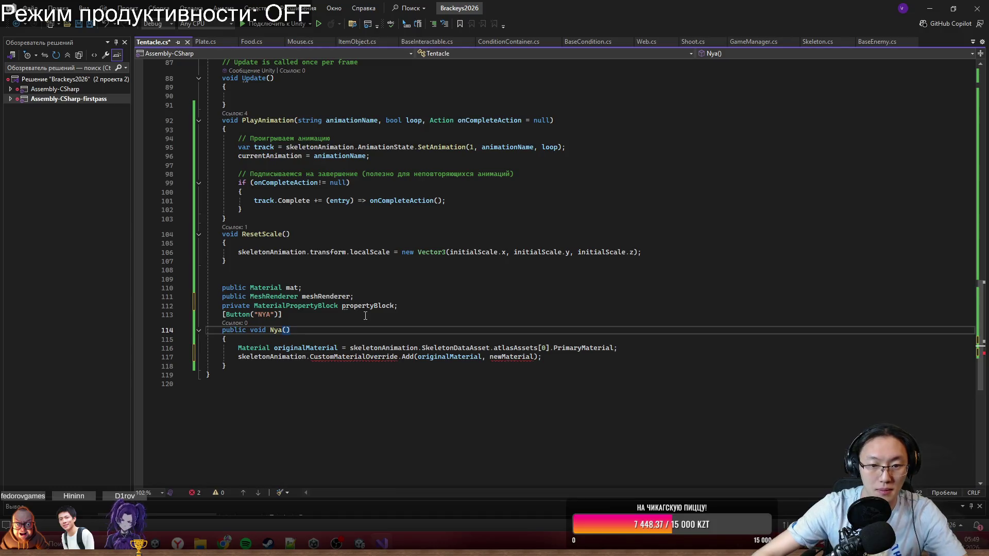
left_click(403, 278)
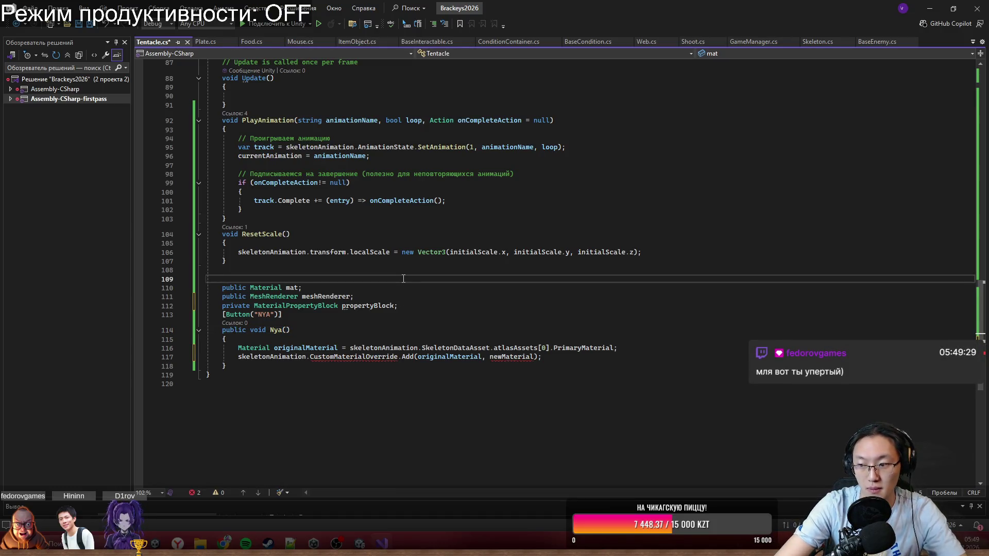
type("Awa")
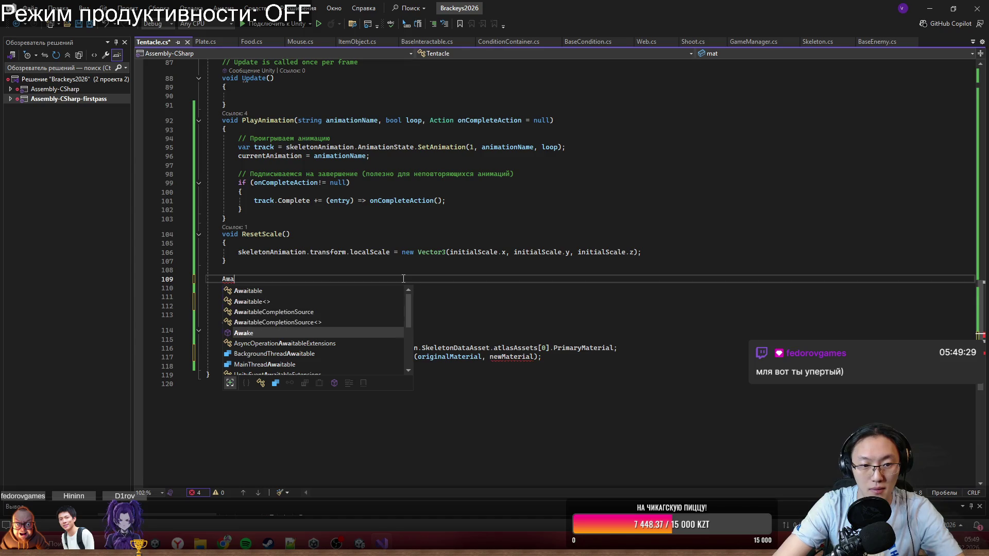
key("Tab")
key("Tab")
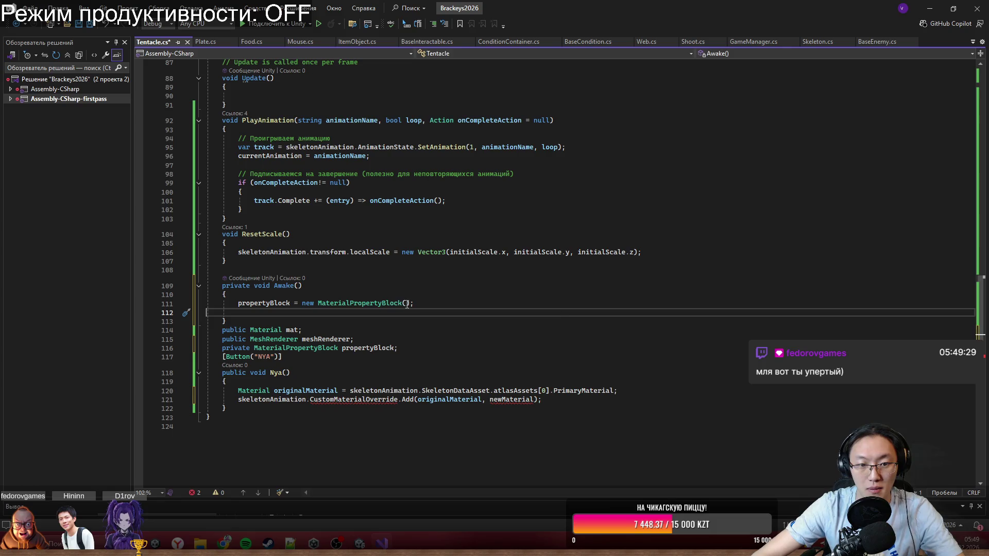
Replace Nya()'s material override lines with the pasted GetPropertyBlock/SetColor/SetPropertyBlock code.
scroll(331, 322, "down", 2)
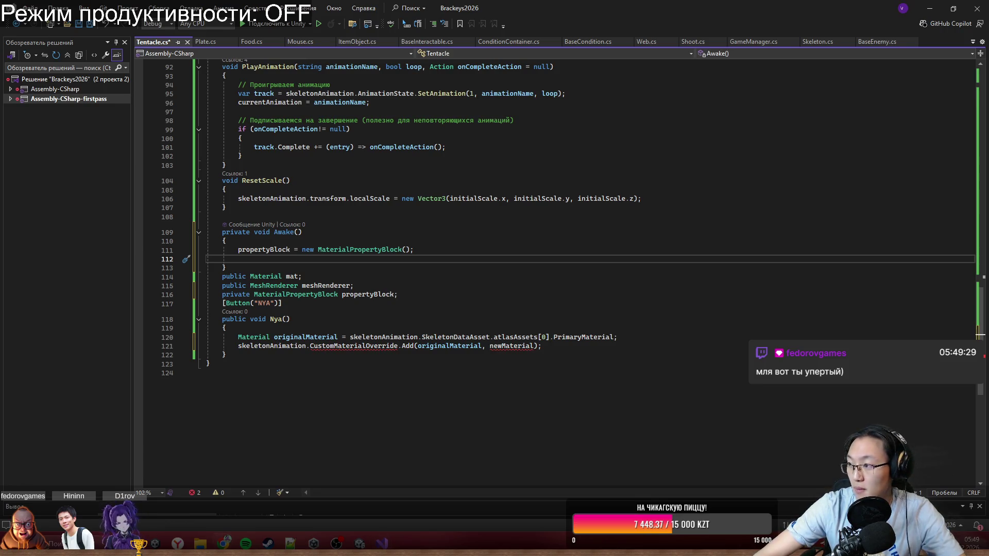
left_click_drag(589, 347, 211, 337)
type("meshRenderer.GetPropertyBlock(propertyBlock); // Устанавливаем нужный параметр (название зависит от шейдера!) propertyBlock.SetColor(\"_FillColor\", color); // Пример для Spine/SkeletonFill // Применяем обратно meshRenderer.SetPropertyBlock(propertyBlock);")
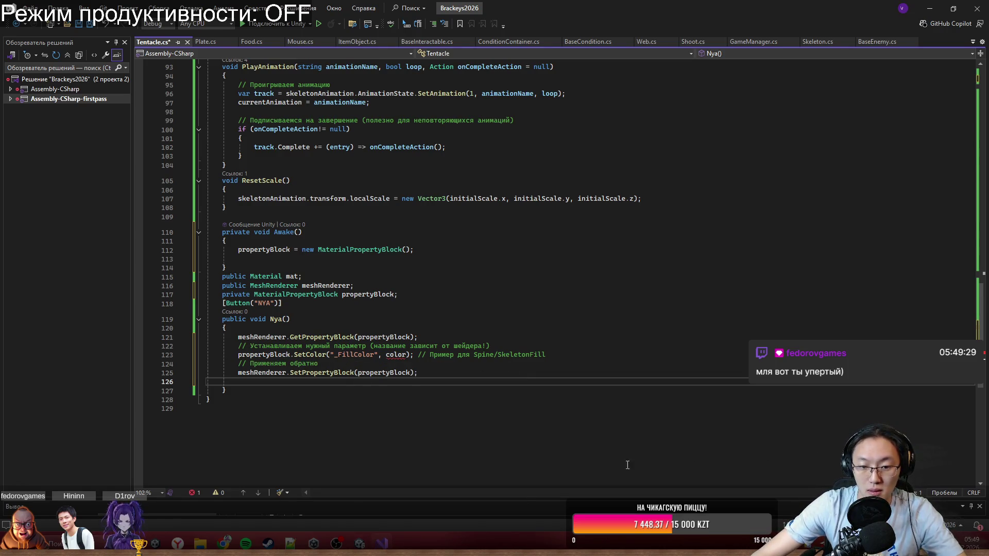
Check the tentacle material's Overlay Color setting in the Unity editor.
key("alt+Tab")
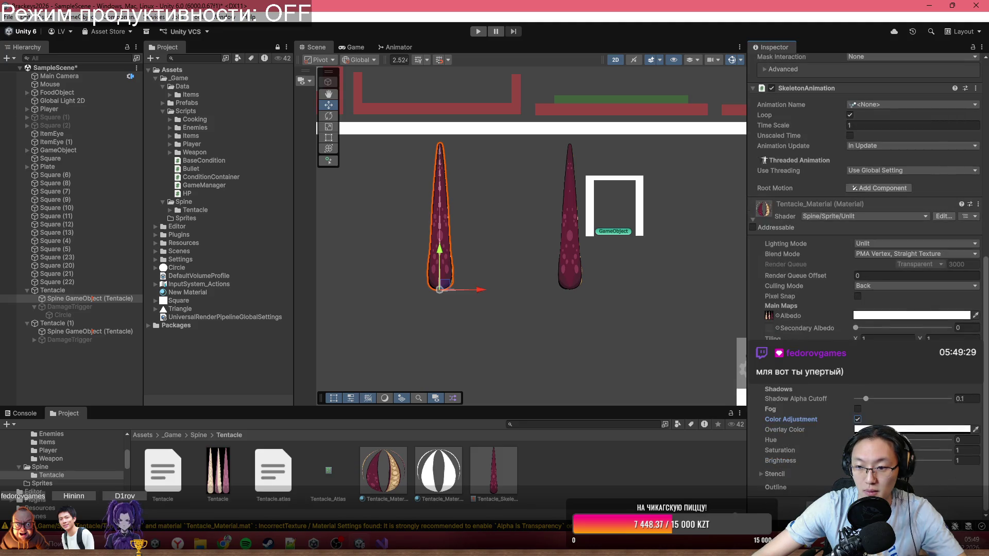
left_click(912, 429)
left_click(902, 335)
key("alt+Tab")
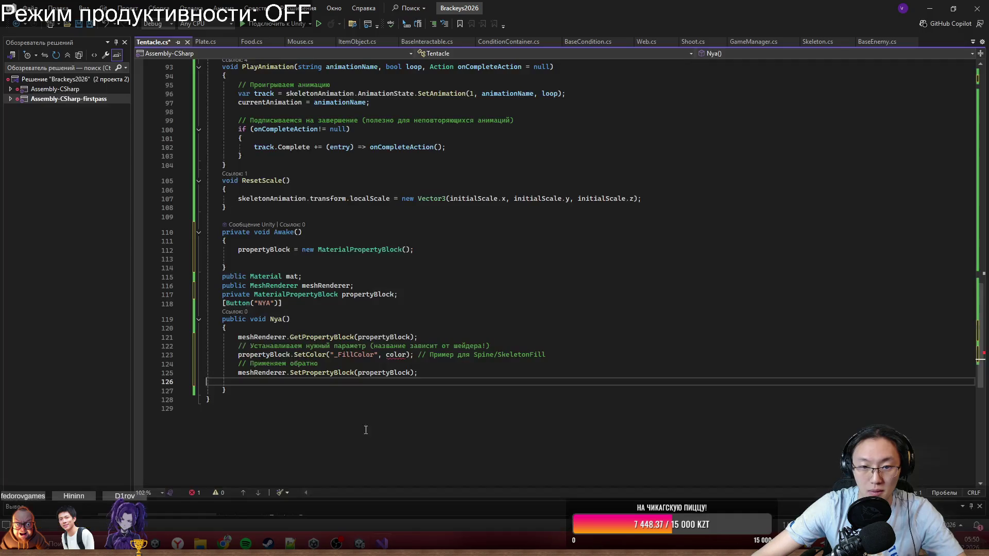
Change the SetColor property to "_OverlayColor" and its colour argument to Color.White.
double_click(370, 355)
type("_OverlayColor")
double_click(407, 355)
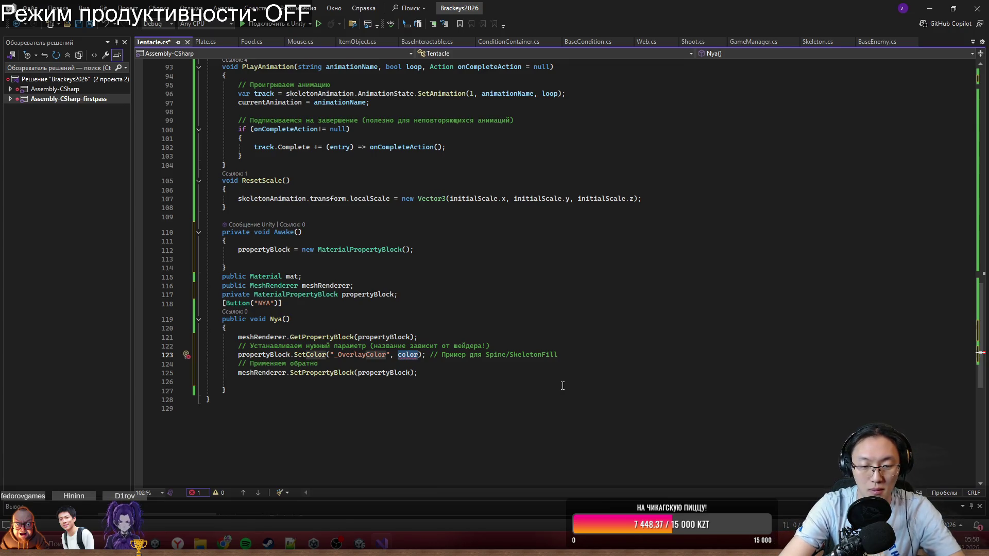
type("Color")
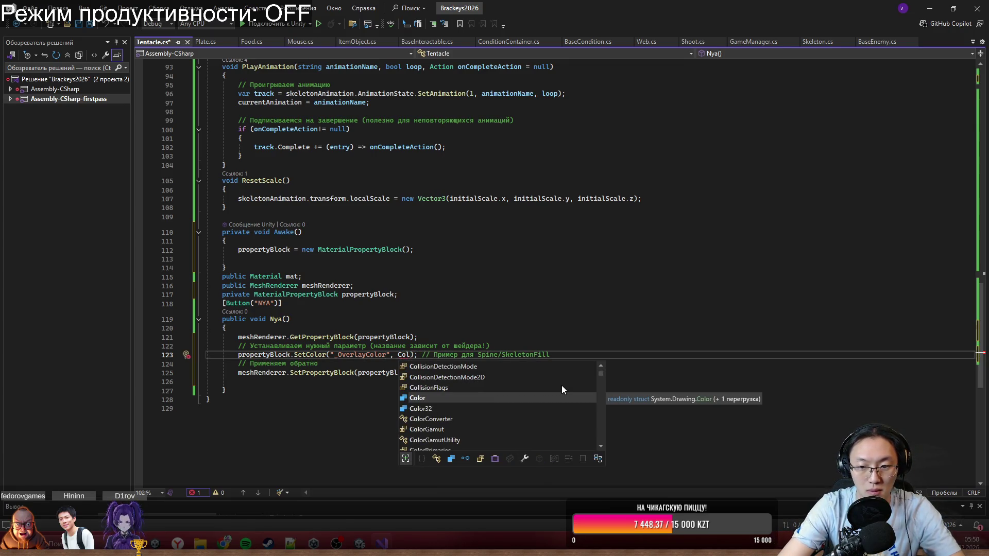
type(".w")
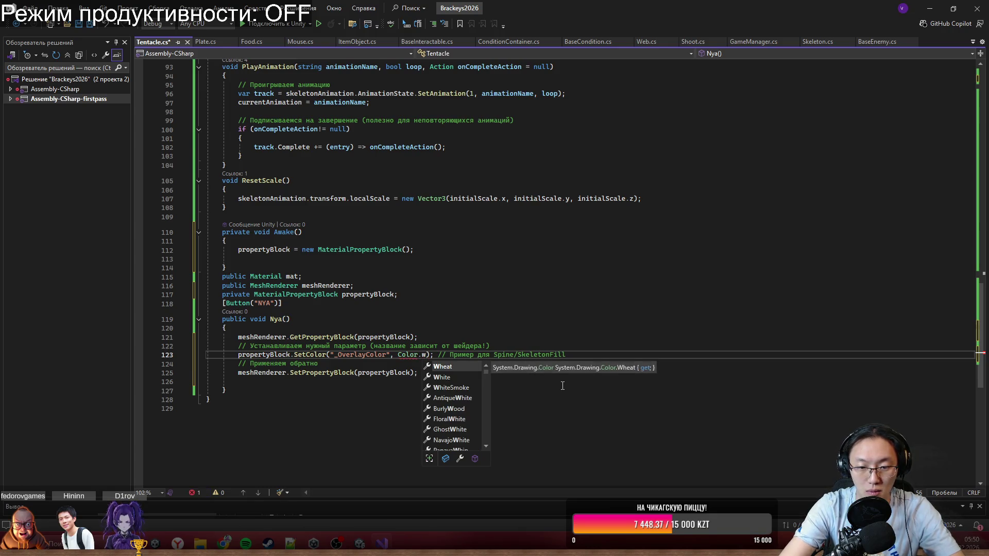
key("Down")
key("Tab")
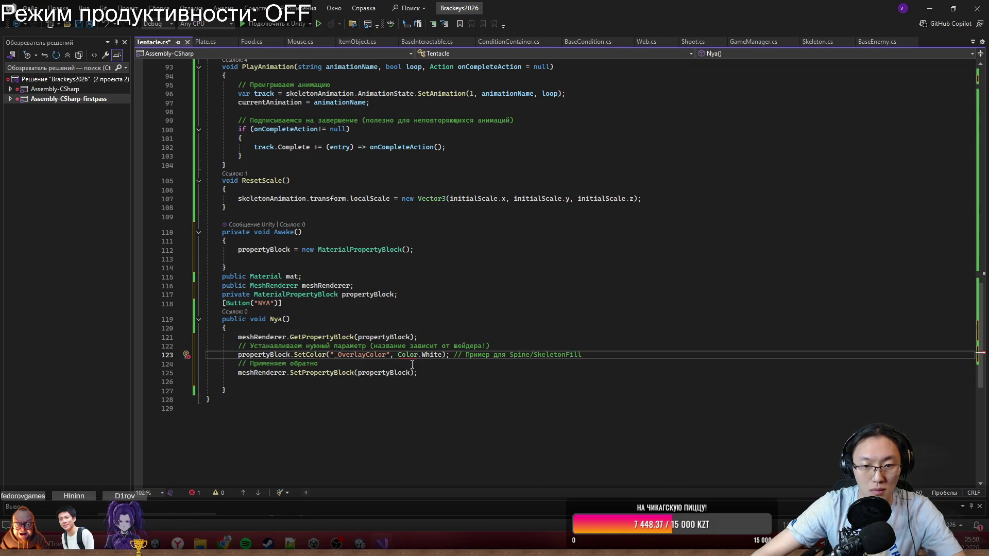
mouse_move(412, 359)
Replace the colour argument with new Color32(255,255,255,255).
left_click_drag(398, 356, 427, 357)
type("Col")
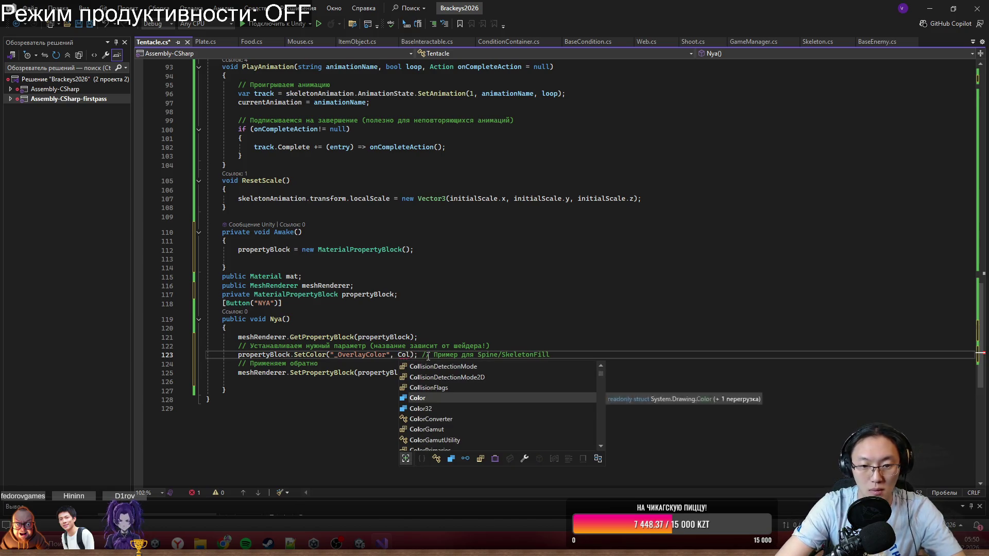
key("Down")
key("Tab")
type(".W")
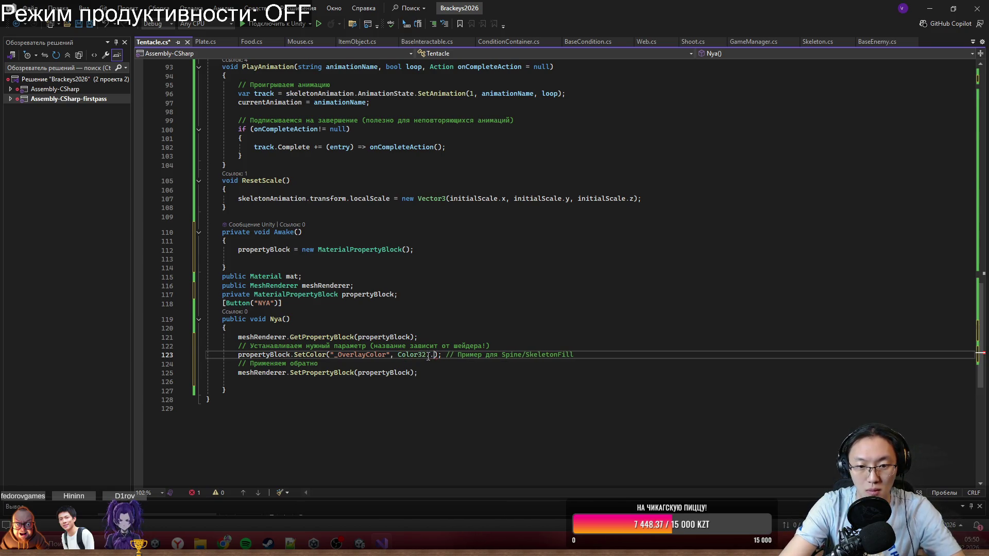
key("BackSpace")
key("BackSpace")
key("BackSpace")
type("new C")
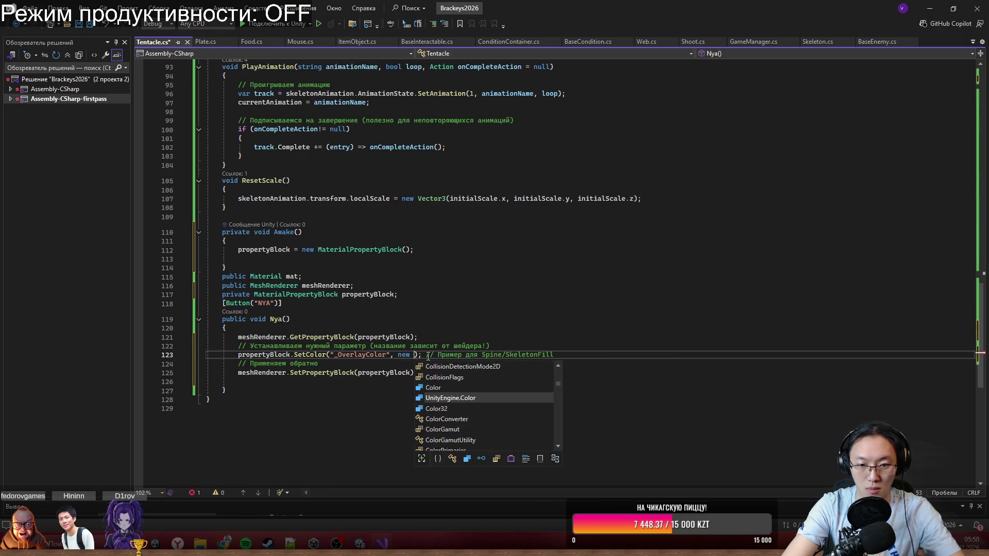
key("Tab")
type("(")
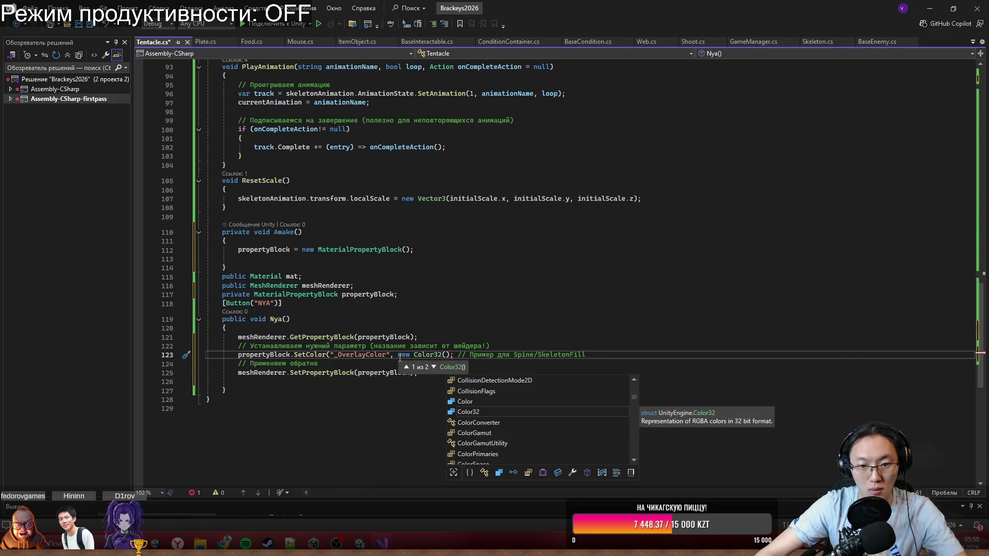
left_click(433, 367)
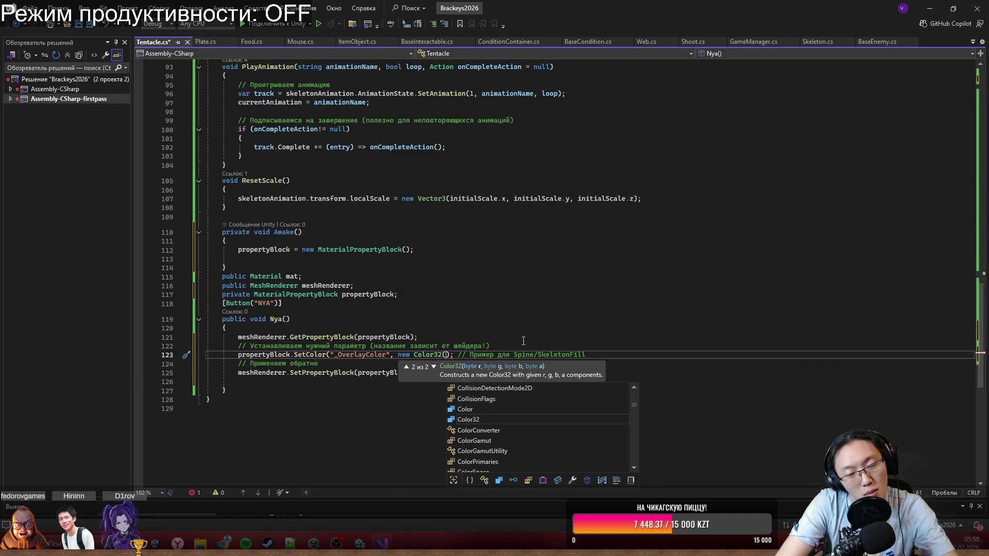
type("255,255,")
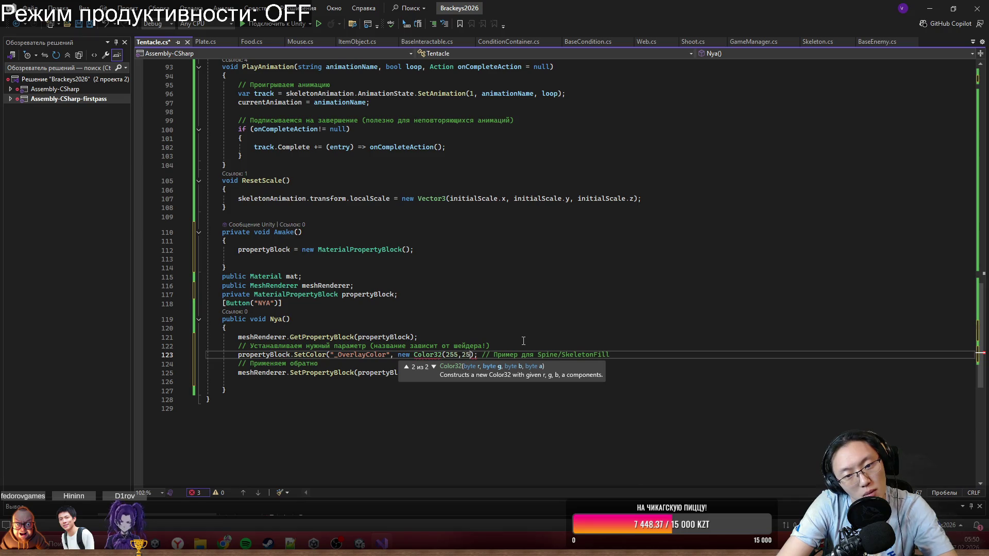
type("255,")
type("255,255")
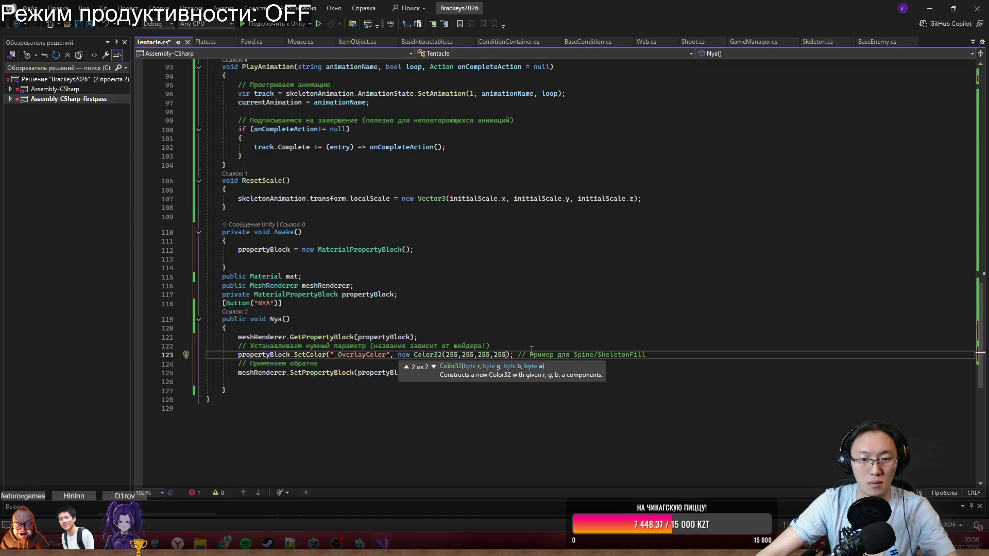
type(")")
Finish the SetColor line and save Tentacle.cs.
left_click(584, 316)
left_click(556, 369)
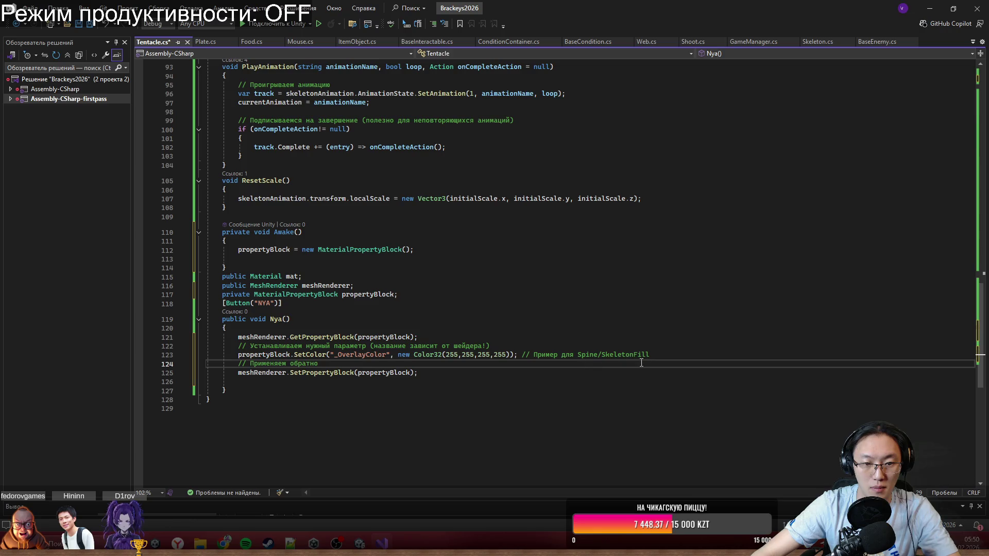
key("ctrl+s")
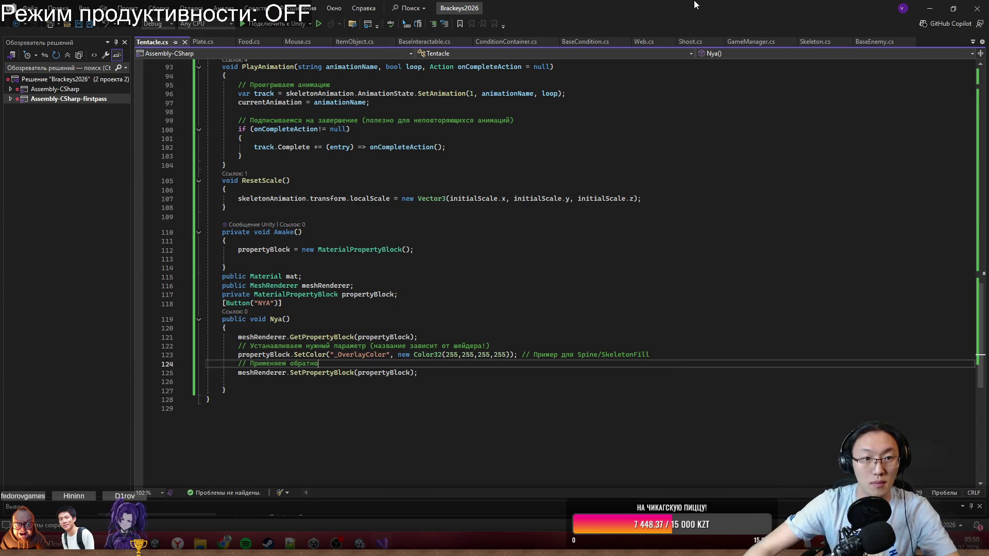
In Unity, inspect the material's Overlay Color and run Nya on the Tentacle object.
left_click(932, 8)
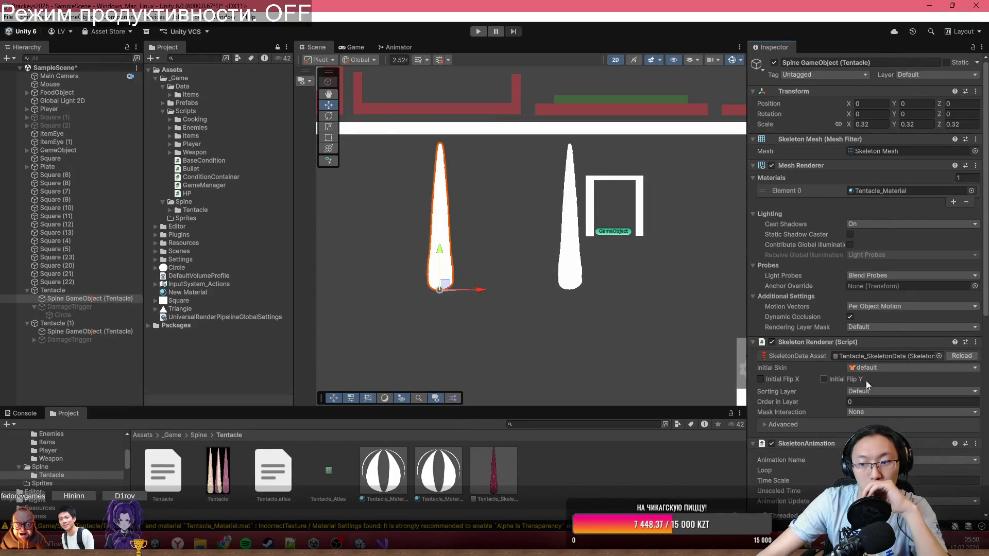
scroll(868, 384, "down", 10)
left_click(890, 430)
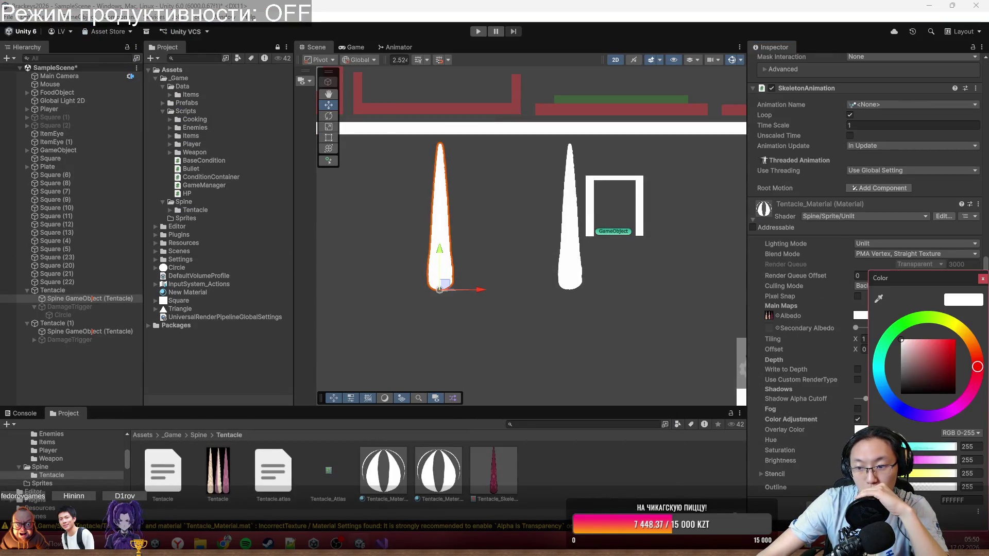
left_click(53, 290)
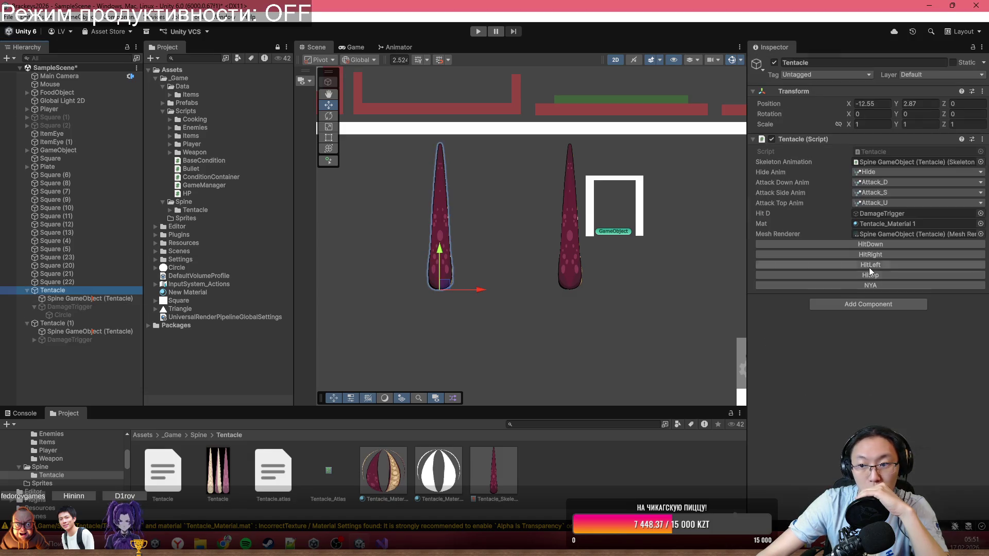
left_click(906, 287)
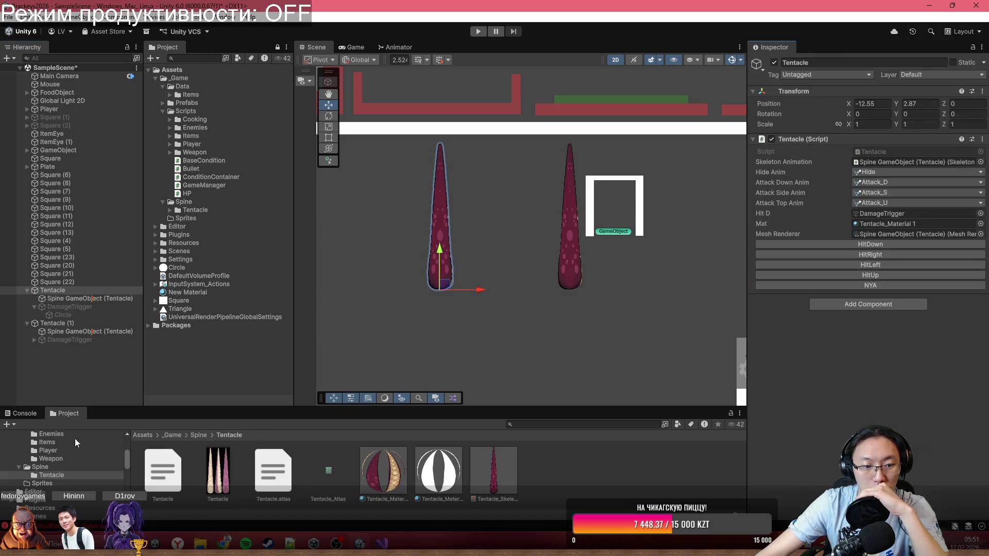
Clear the Console, then run the game briefly in Play mode and stop it.
left_click(24, 413)
left_click(10, 424)
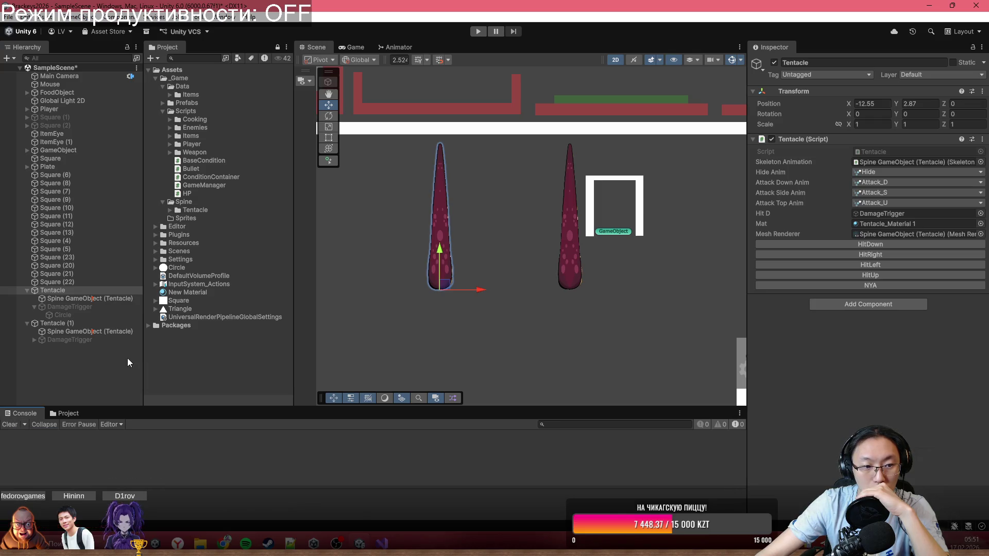
left_click(478, 32)
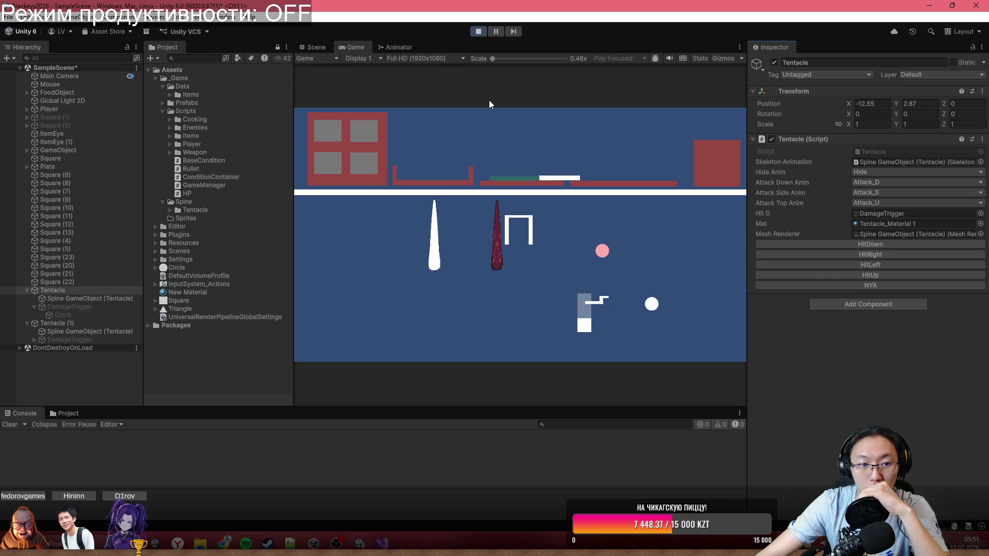
left_click(477, 32)
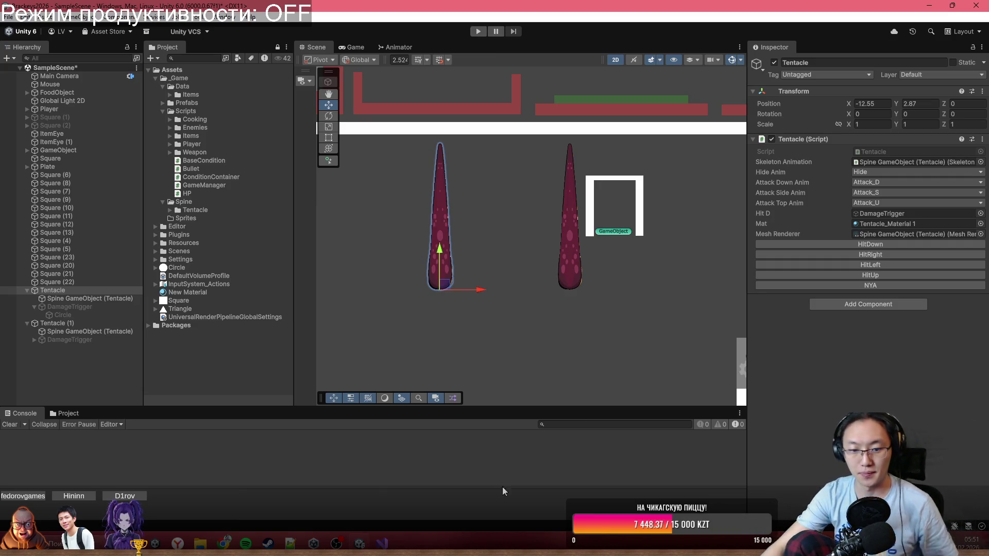
key("alt+Tab")
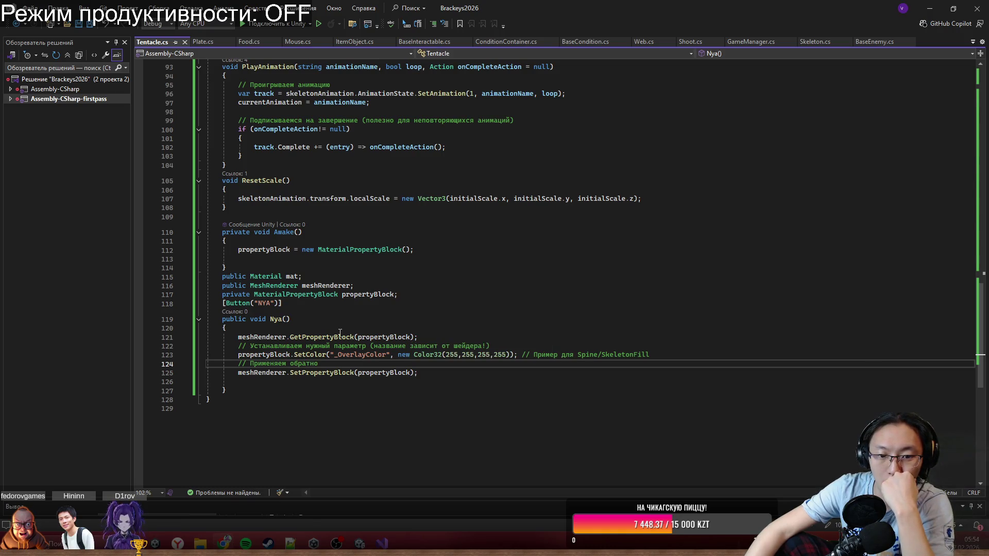
Review the GetPropertyBlock statement and the start of Nya() in Tentacle.cs.
double_click(263, 338)
left_click_drag(281, 339, 420, 337)
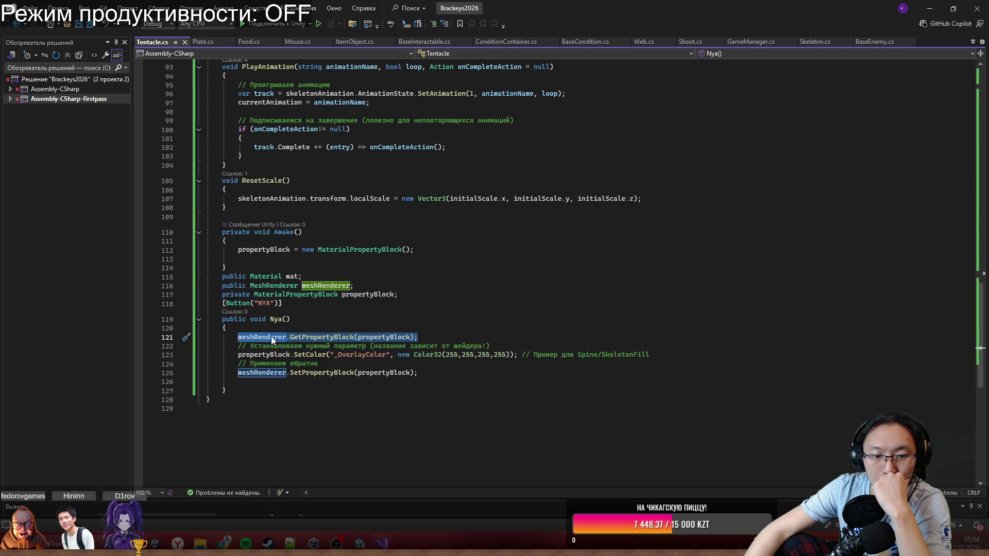
double_click(307, 338)
double_click(378, 338)
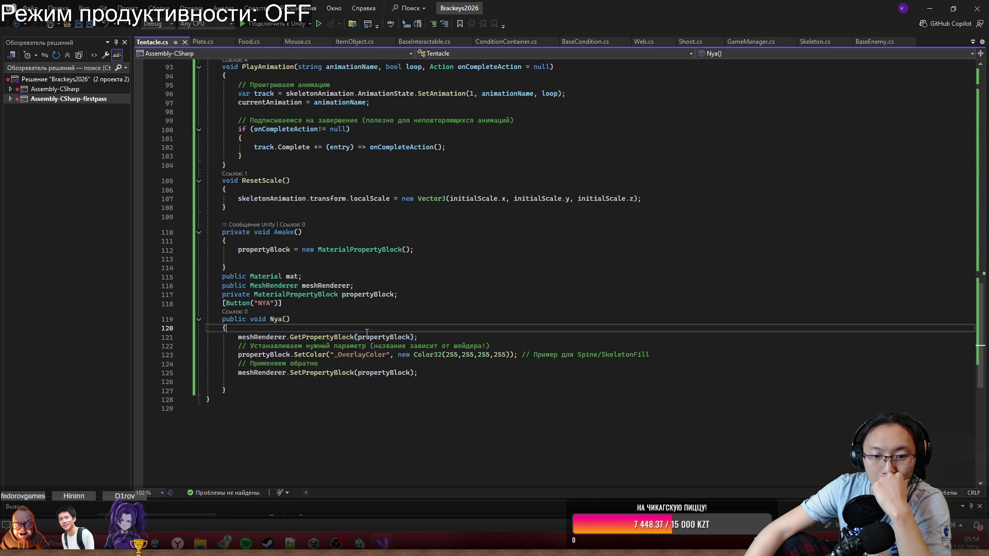
left_click(418, 372)
left_click_drag(368, 356, 286, 319)
left_click(420, 373)
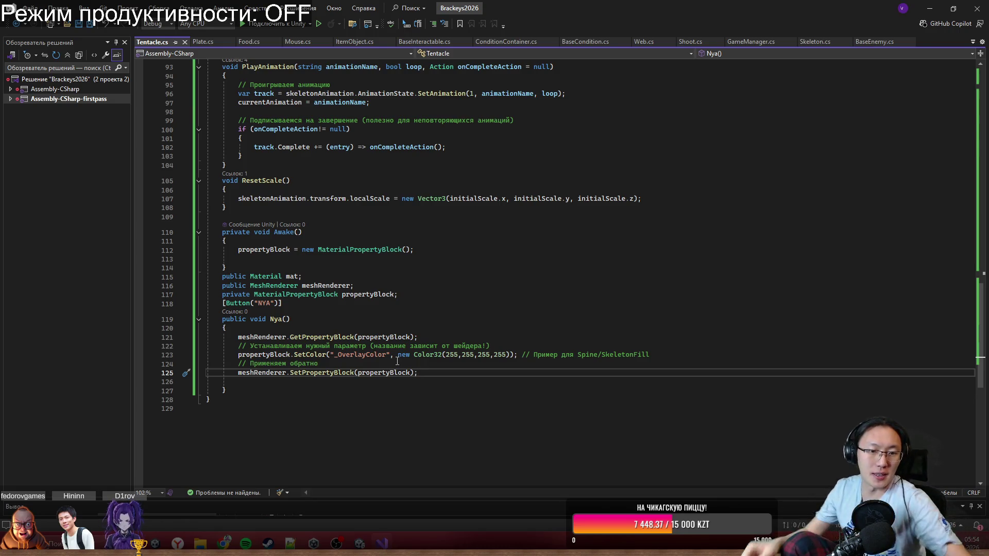
Delete lines 115–127: the mat, meshRenderer, propertyBlock fields and Nya().
left_click(517, 286)
scroll(517, 295, "up", 10)
scroll(517, 295, "up", 15)
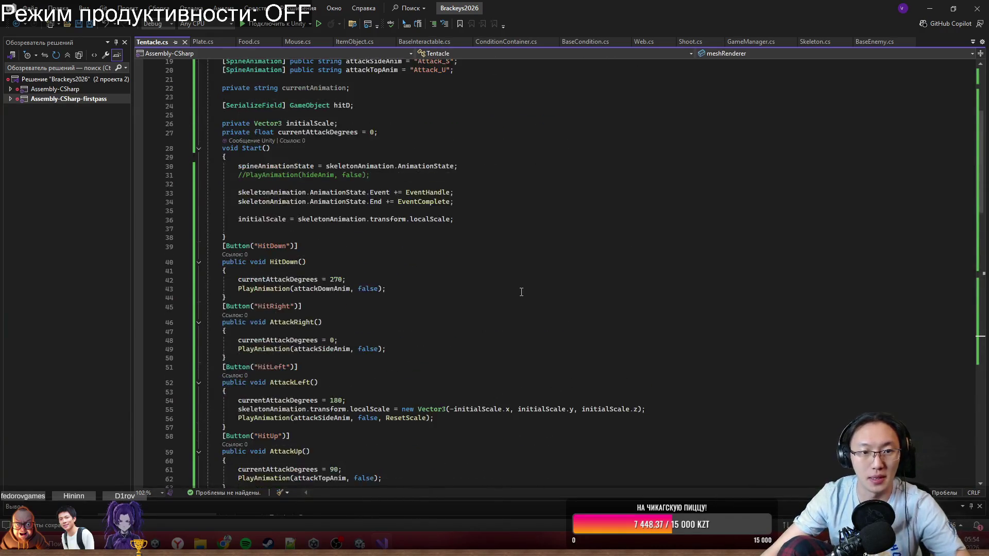
scroll(520, 308, "down", 20)
scroll(519, 307, "down", 3)
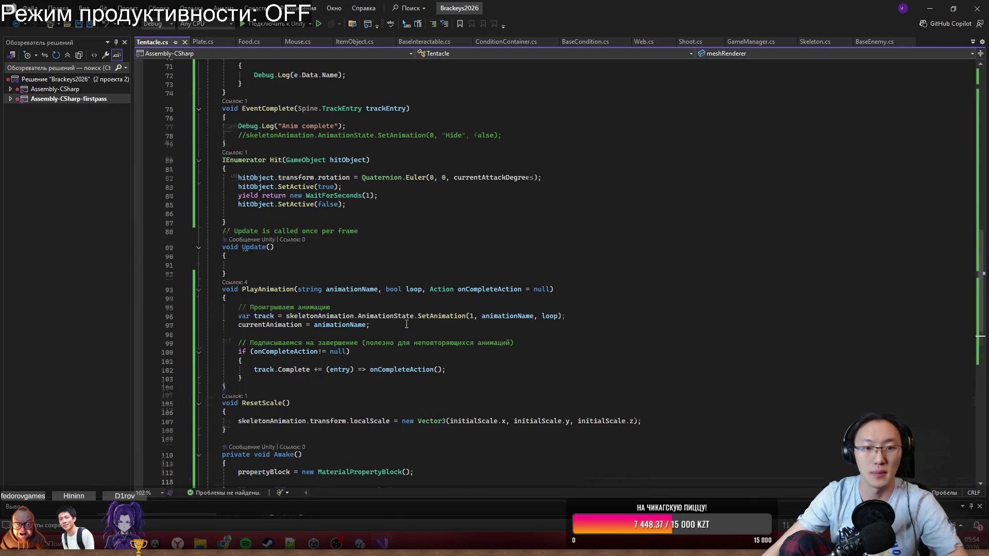
scroll(255, 289, "down", 10)
left_click(226, 311)
mouse_move(227, 319)
left_mouse_down()
mouse_move(208, 321)
mouse_move(220, 206)
left_mouse_up()
key("Delete")
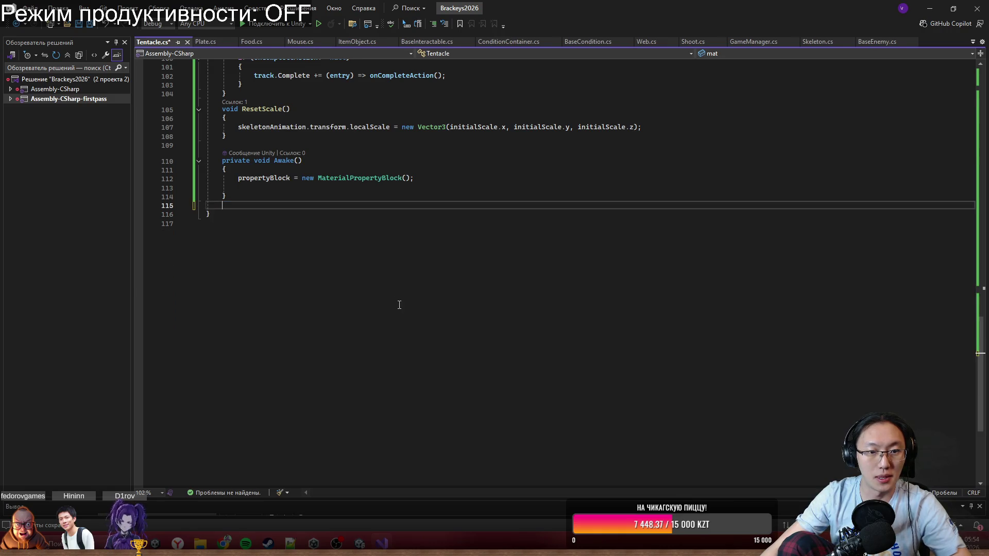
Undo, then remove Awake(), the property-block fields and Nya() together, and save Tentacle.cs.
key("ctrl+z")
left_click(233, 248)
left_click(226, 320)
mouse_move(226, 319)
left_mouse_down()
mouse_move(232, 174)
mouse_move(223, 161)
left_mouse_up()
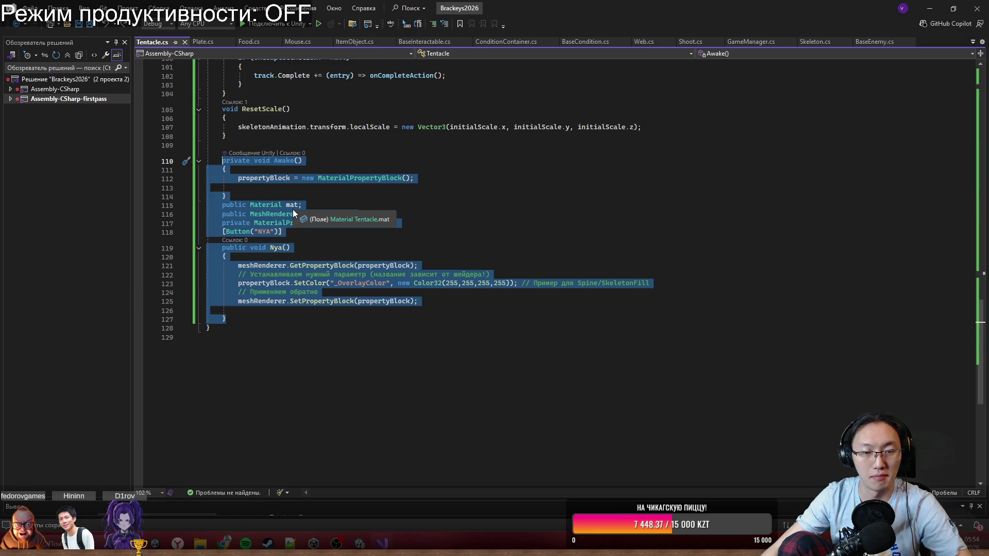
key("Delete")
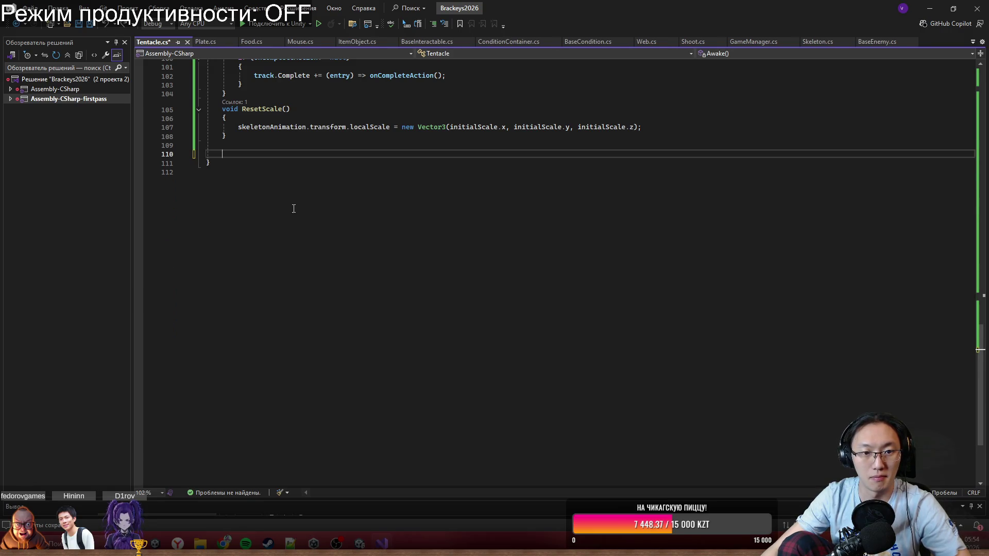
key("ctrl+s")
scroll(462, 163, "up", 5)
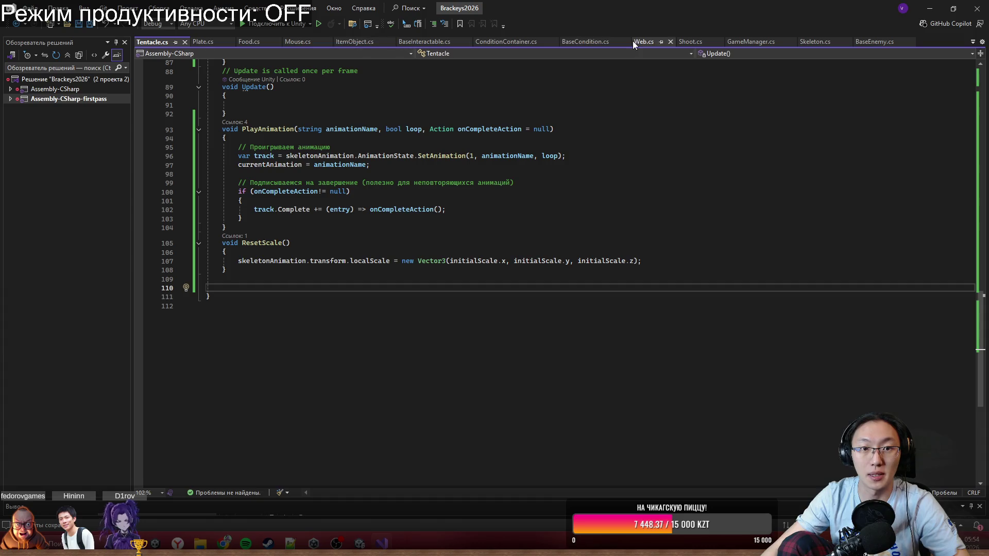
left_click(972, 42)
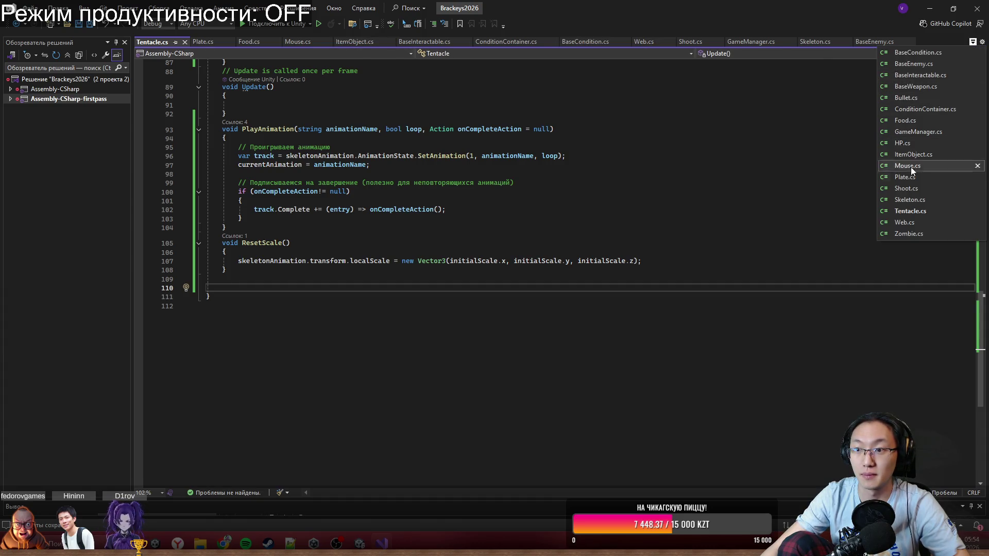
left_click(902, 143)
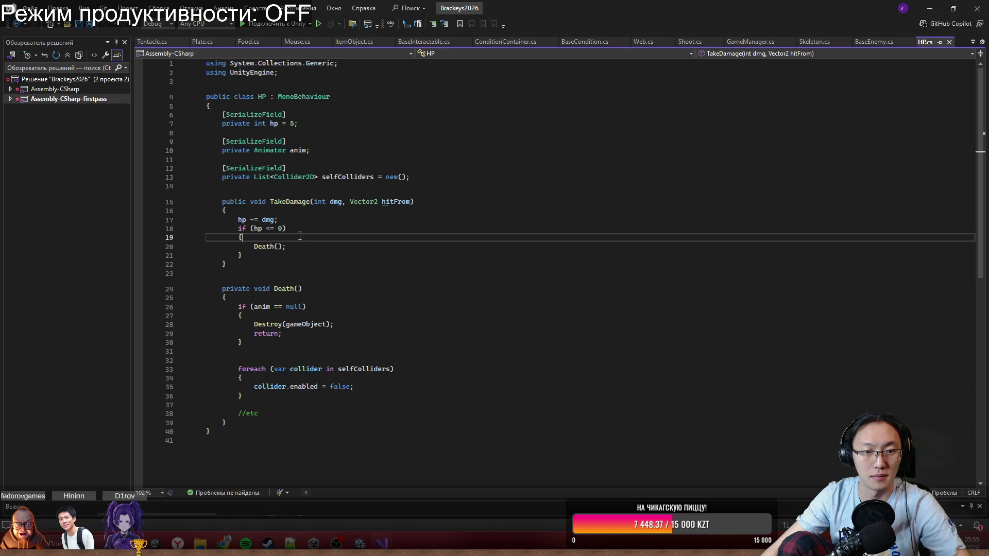
left_click(473, 176)
key("Return")
key("Return")
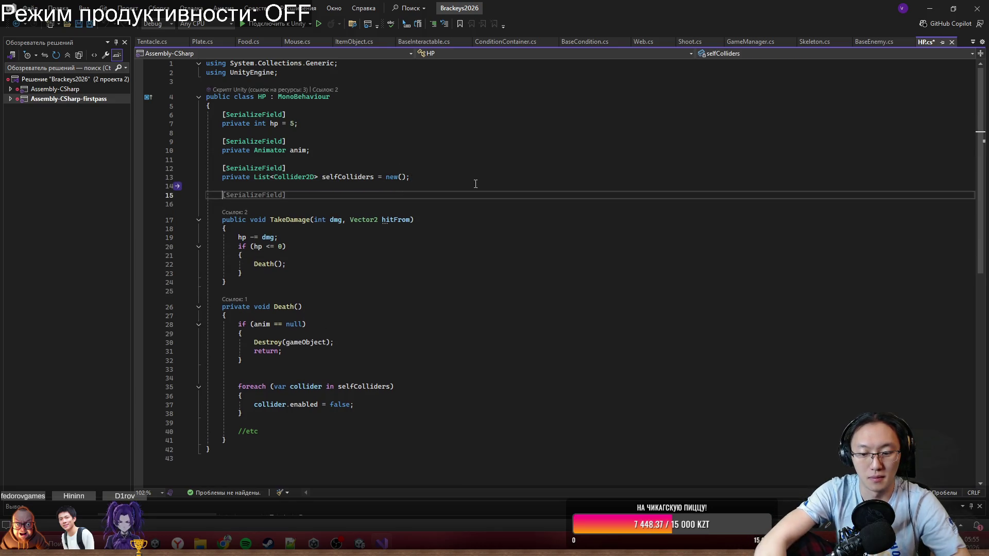
type("{")
key("BackSpace")
type("[Ti")
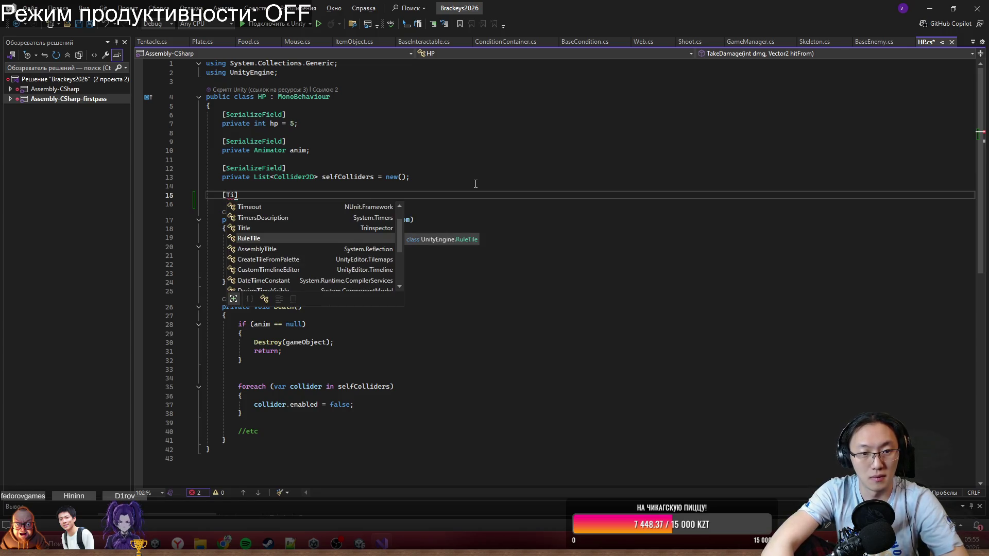
key("Tab")
type("(\"")
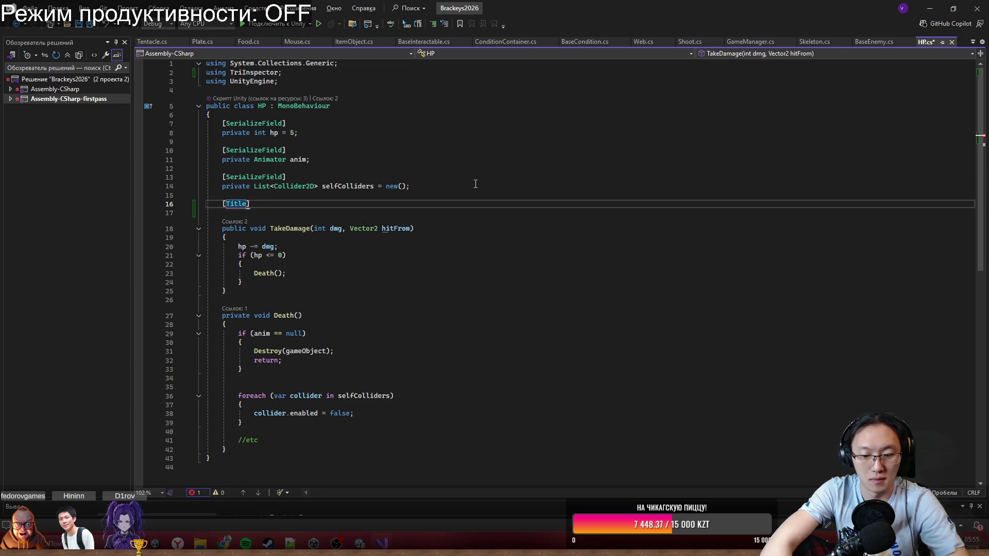
type("Spine")
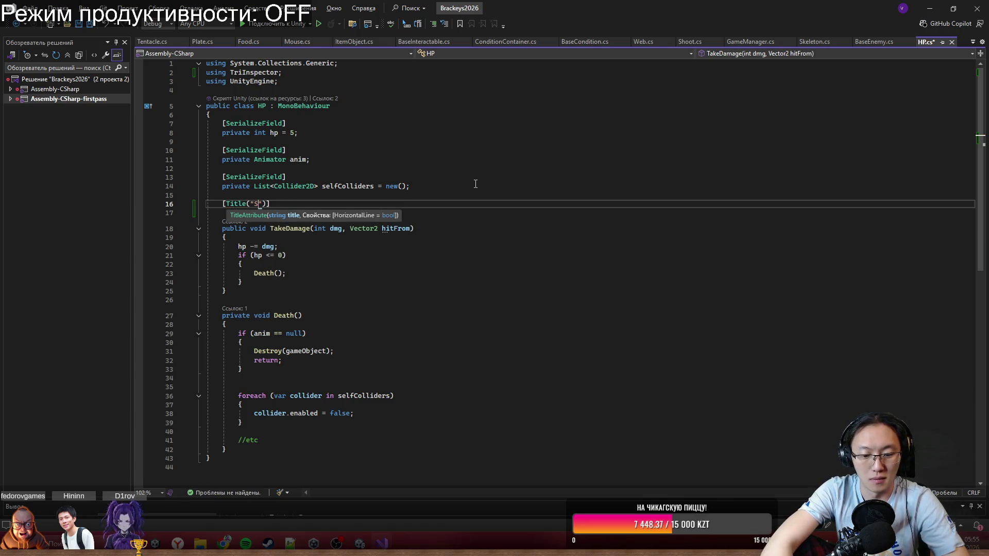
key("Down")
type("private void Awake()     {         propertyBlock = new MaterialPropertyBlock();      }     public Material mat;     public MeshRenderer meshRenderer;     private MaterialPropertyBlock propertyBlock;     [Button(\"NYA\")]     public void Nya()     {         meshRenderer.GetPropertyBlock(propertyBlock);         // Устанавливаем нужный параметр (название зависит от шейдера!)         propertyBlock.SetColor(\"_OverlayColor\", new Color32(255, 255, 255, 255)); // Пример для Spine/SkeletonFill         // Применяем обратно         meshRenderer.SetPropertyBlock(propertyBlock);      }")
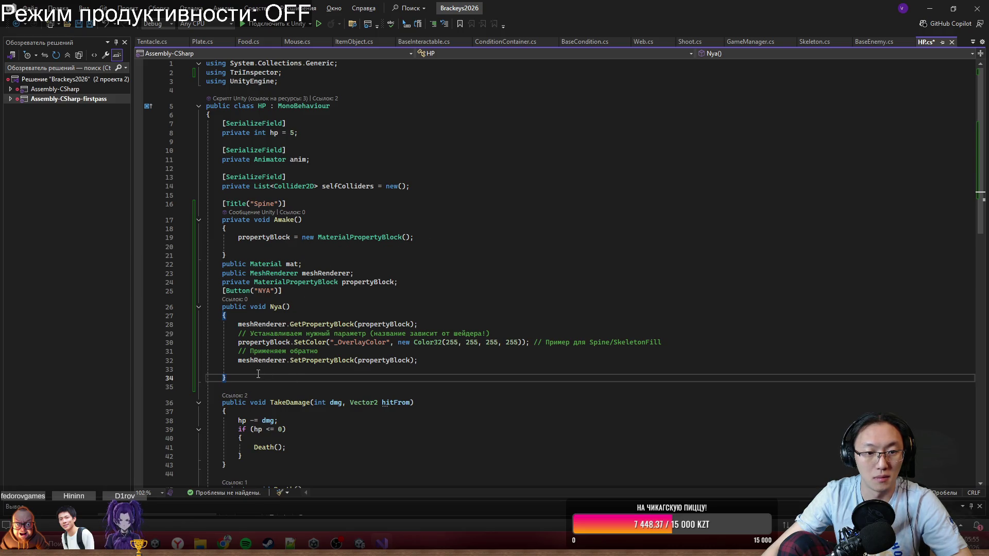
key("shift+Up")
key("shift+Up")
key("shift+Up")
key("ctrl+c")
key("Delete")
left_click(259, 313)
key("Return")
key("ctrl+v")
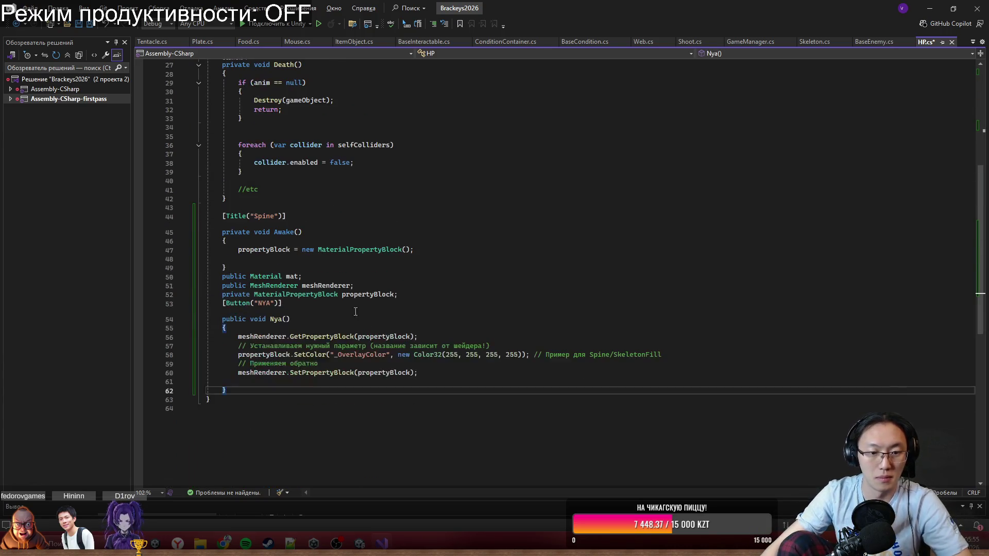
left_click(263, 250)
key("F12")
left_click(274, 277)
left_click(319, 275)
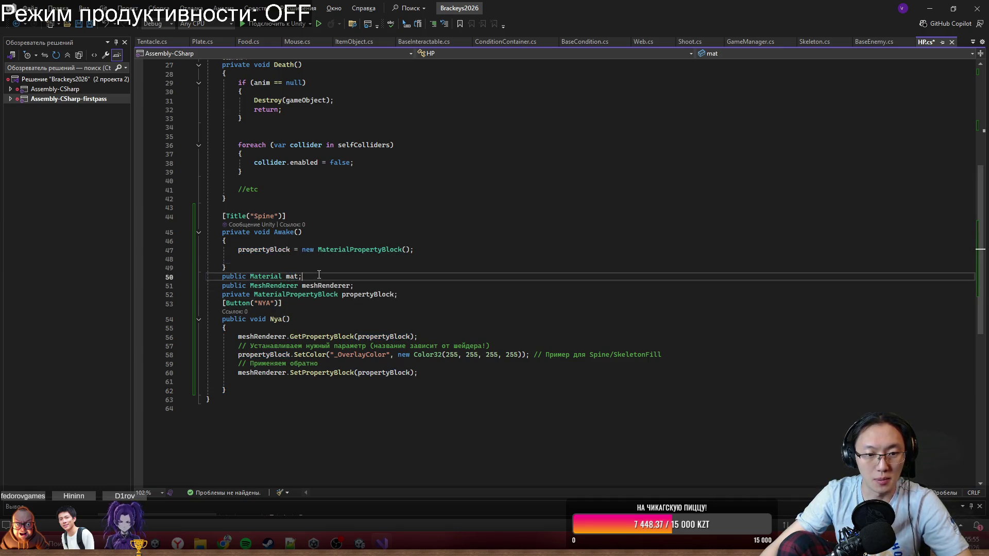
key("shift+Up")
key("BackSpace")
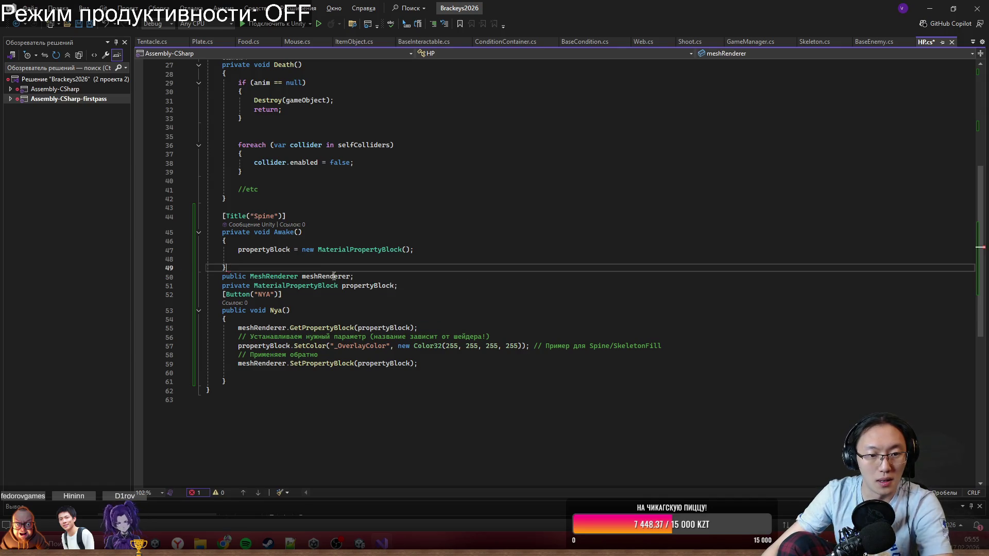
left_click(334, 277)
left_click_drag(222, 277, 394, 286)
left_click(395, 286)
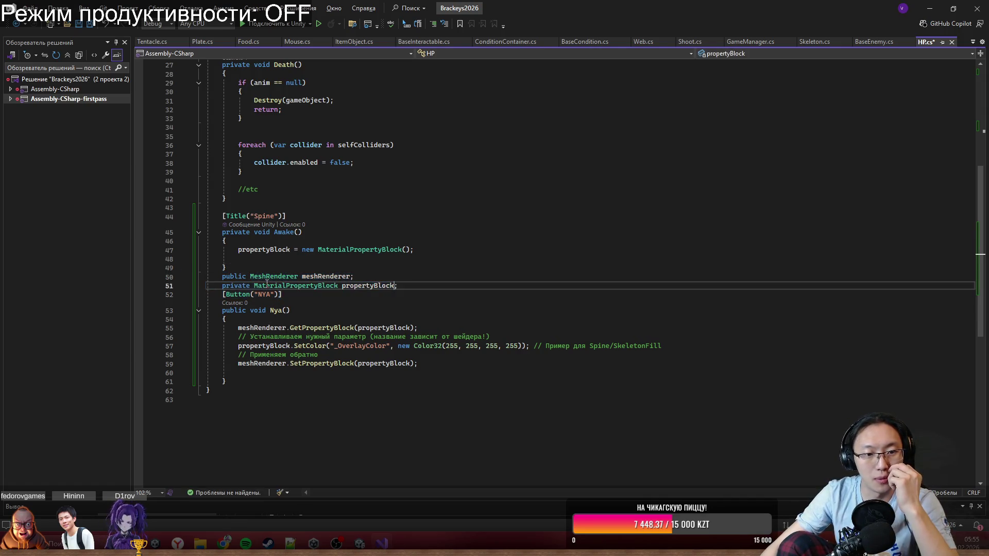
double_click(242, 276)
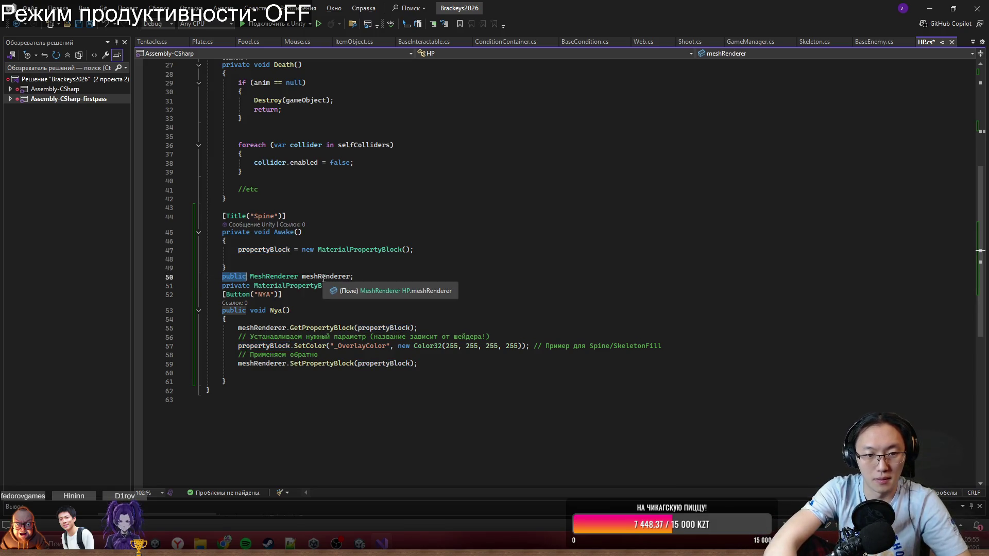
left_click(281, 328)
double_click(277, 311)
left_click(367, 382)
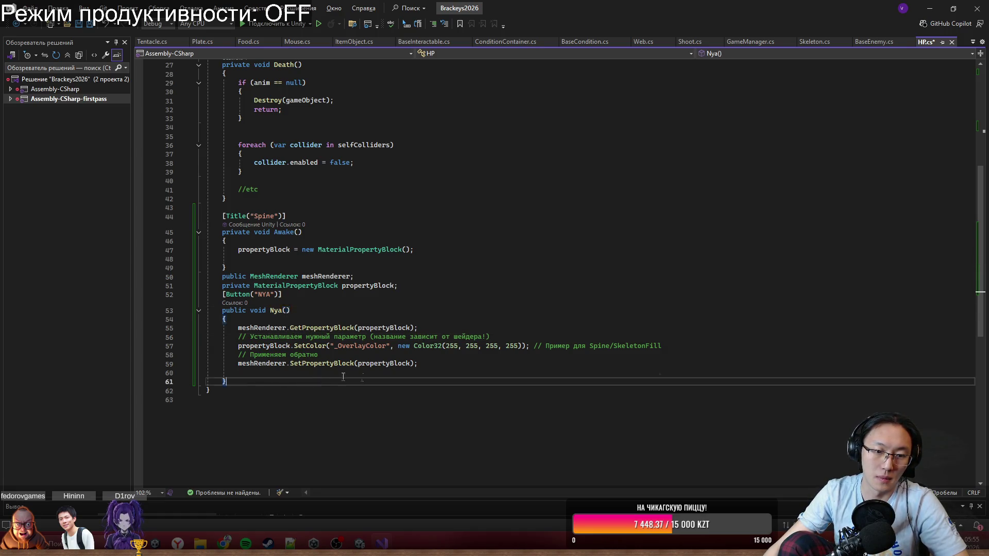
Add an else block after TakeDamage's hp check, then delete it again.
scroll(366, 380, "up", 7)
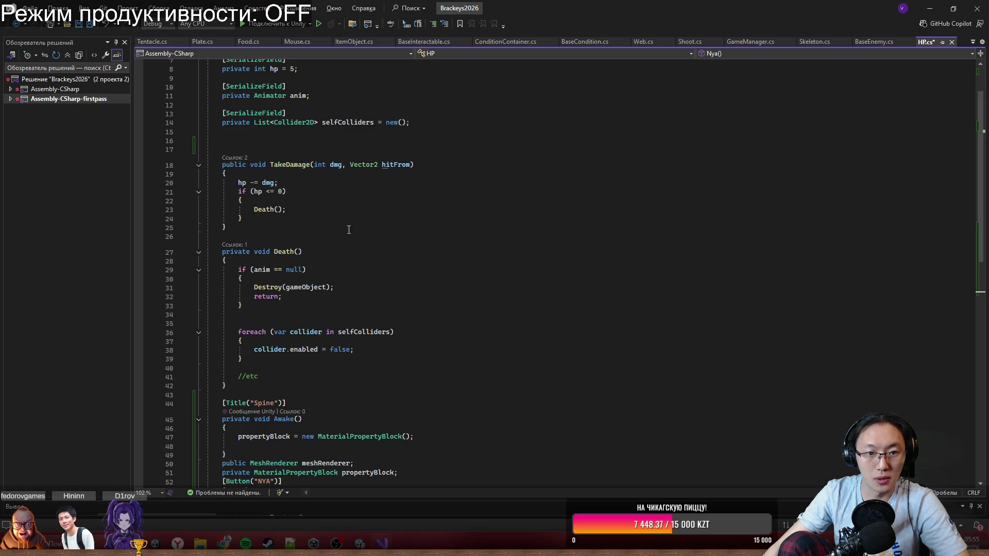
left_click(307, 215)
left_click(301, 184)
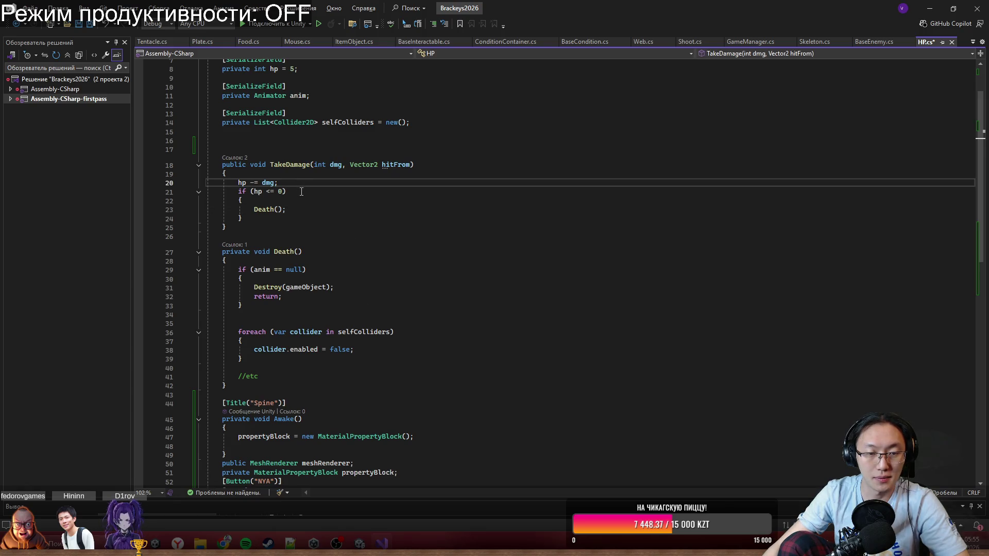
left_click(282, 218)
key("Return")
type("else {")
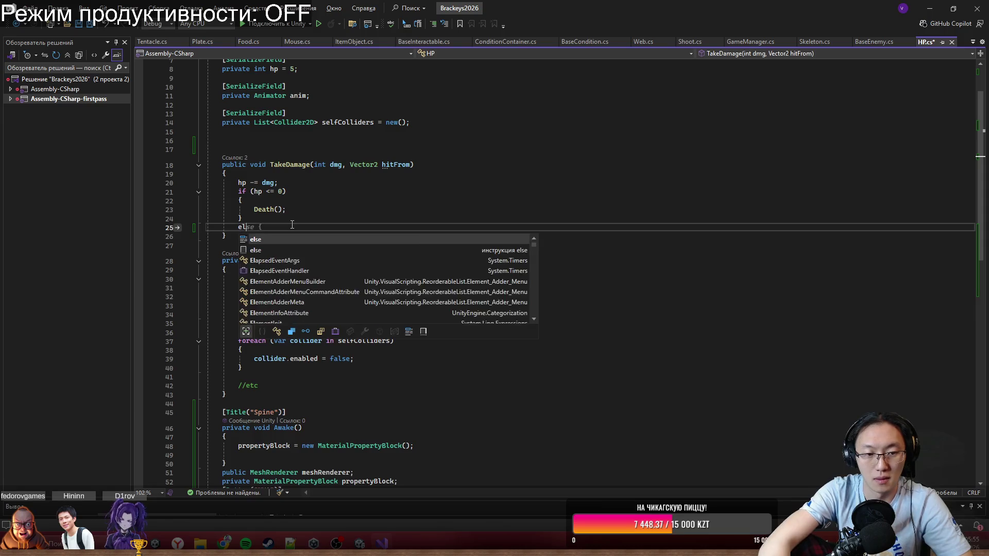
key("Return")
scroll(336, 269, "down", 6)
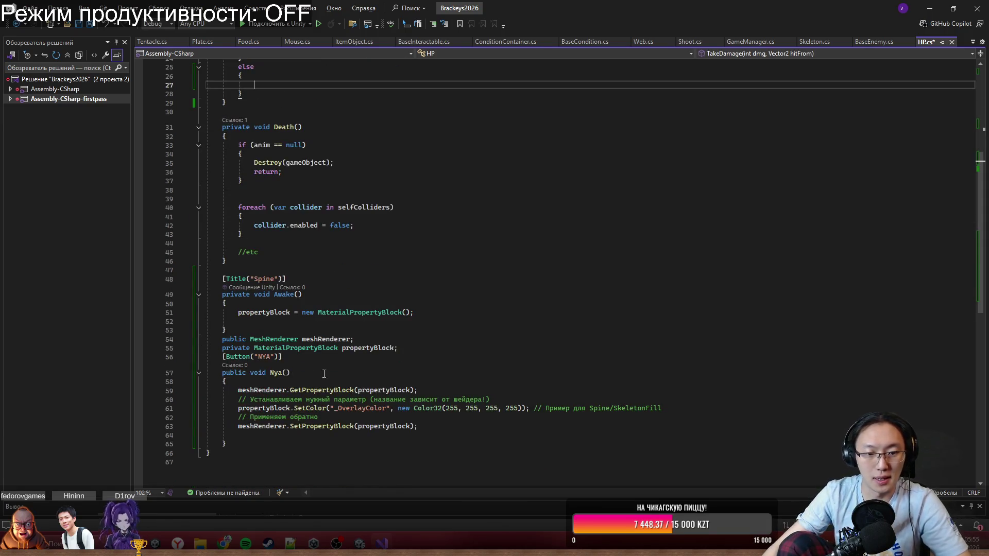
scroll(278, 399, "up", 4)
left_click_drag(247, 202, 243, 164)
key("BackSpace")
left_click(314, 129)
Add an if (meshRenderer != null) block after hp -= dmg in TakeDamage.
key("Return")
key("Return")
key("Return")
key("Up")
type("is")
key("space")
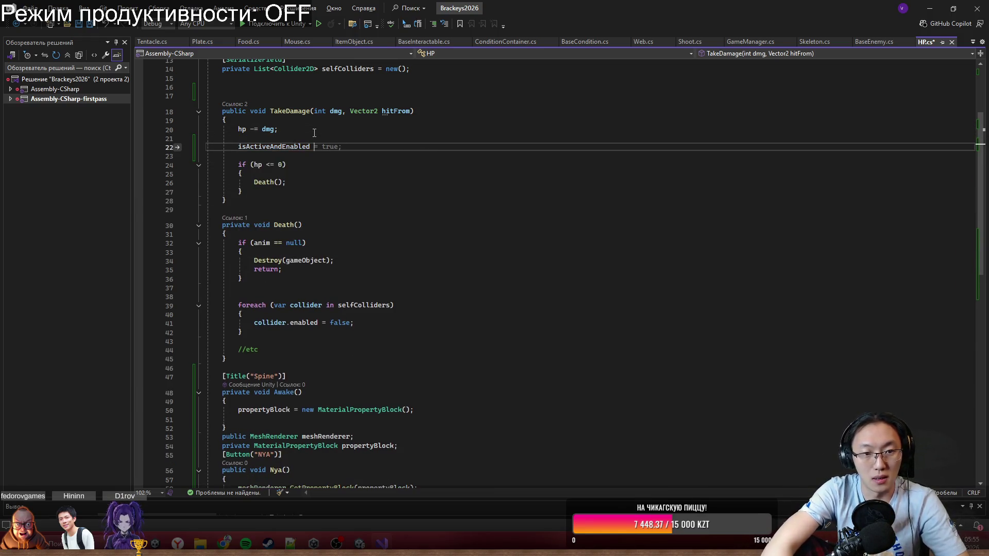
key("ctrl+BackSpace")
type("if (")
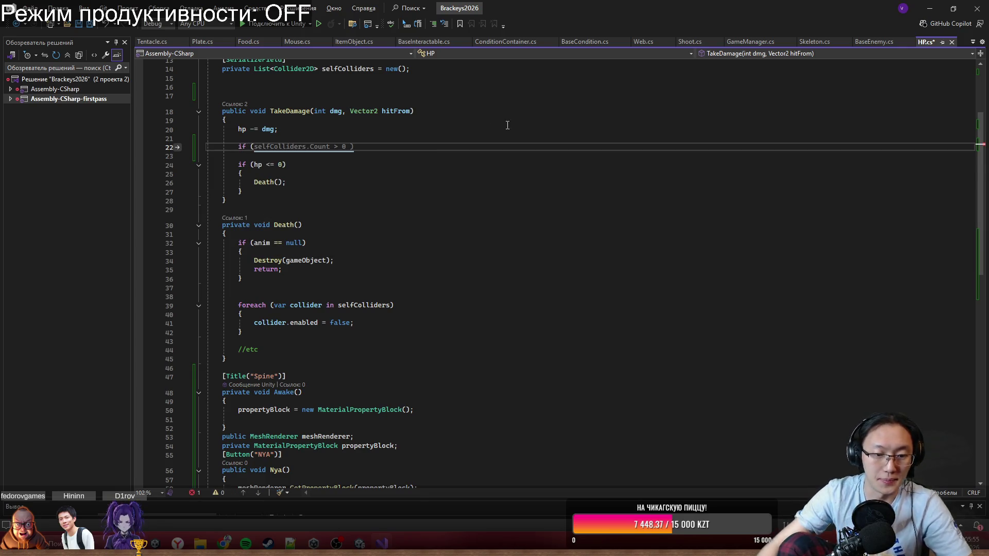
scroll(438, 248, "down", 6)
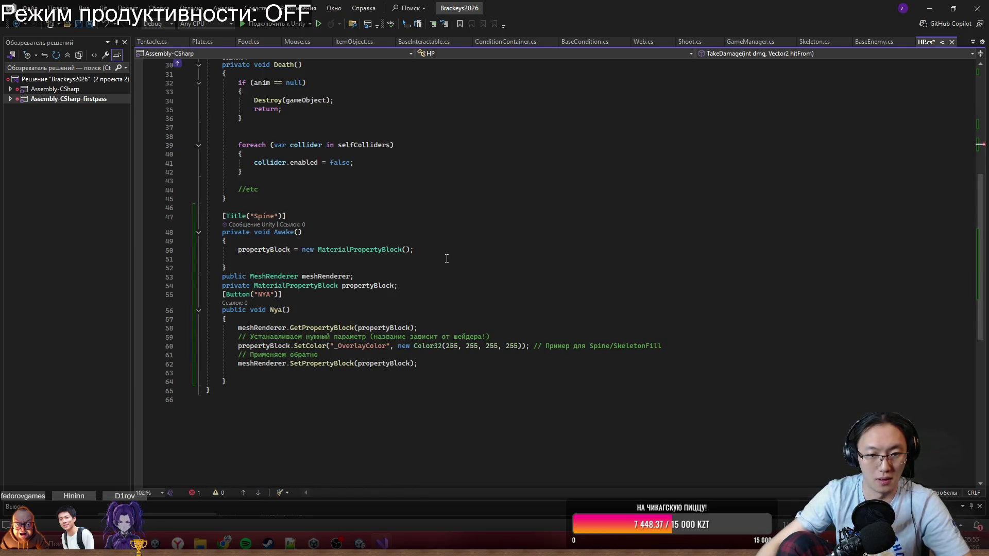
type("MeshRe")
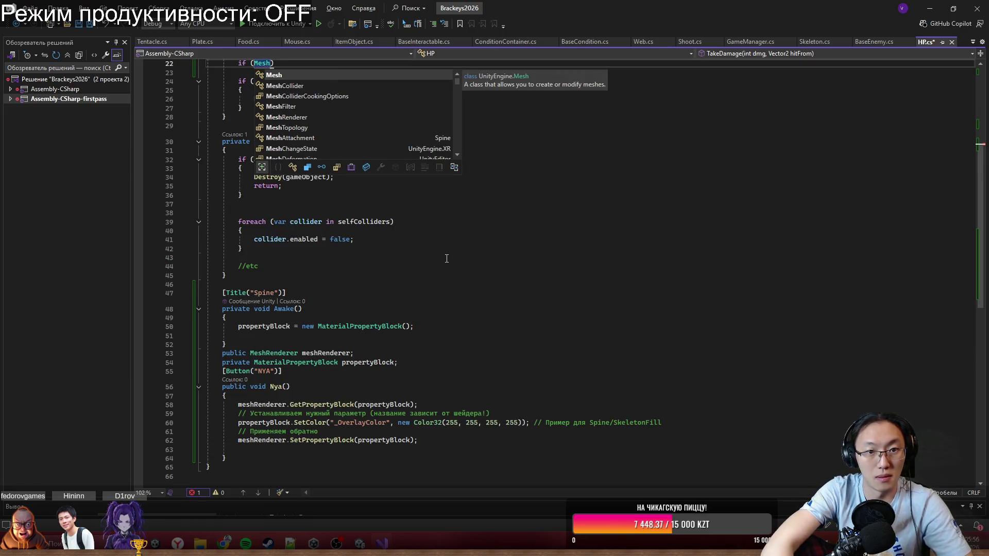
key("BackSpace")
key("BackSpace")
key("BackSpace")
type("me")
key("Tab")
key("Return")
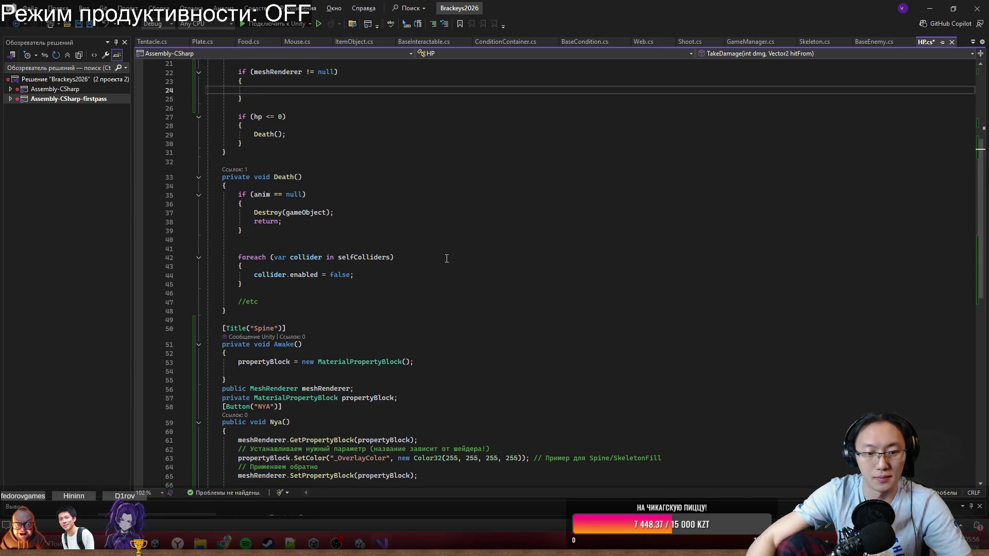
scroll(436, 275, "down", 1)
scroll(284, 173, "up", 3)
Declare a private Coroutine hitEffect; field on line 16.
left_click(288, 206)
scroll(297, 258, "up", 3)
left_click(287, 147)
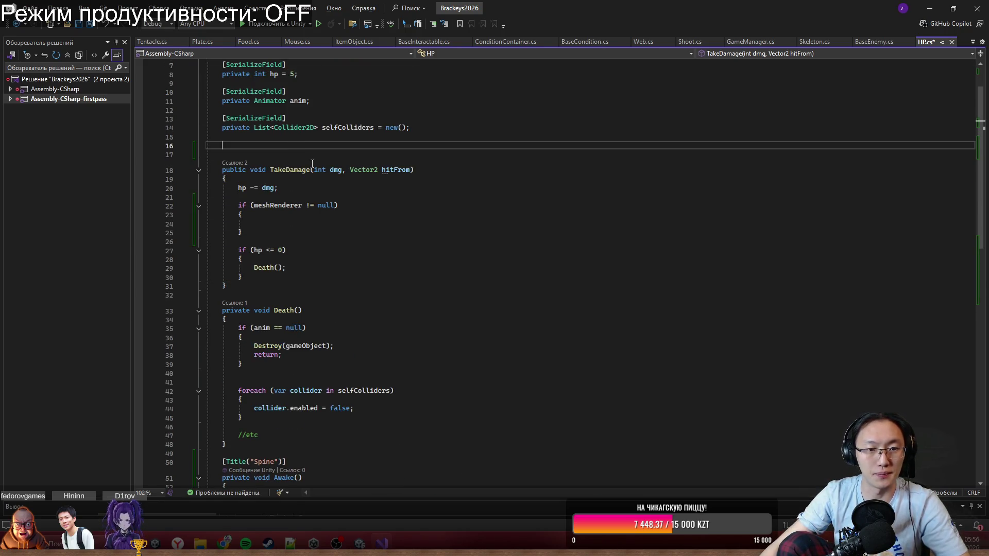
type("[S")
key("BackSpace")
key("BackSpace")
key("BackSpace")
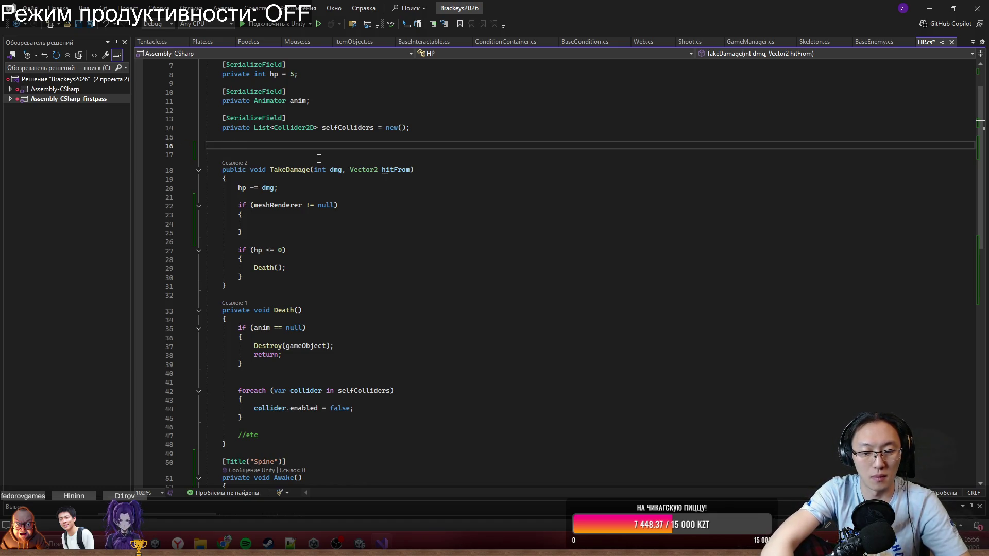
type("private Corou")
key("Tab")
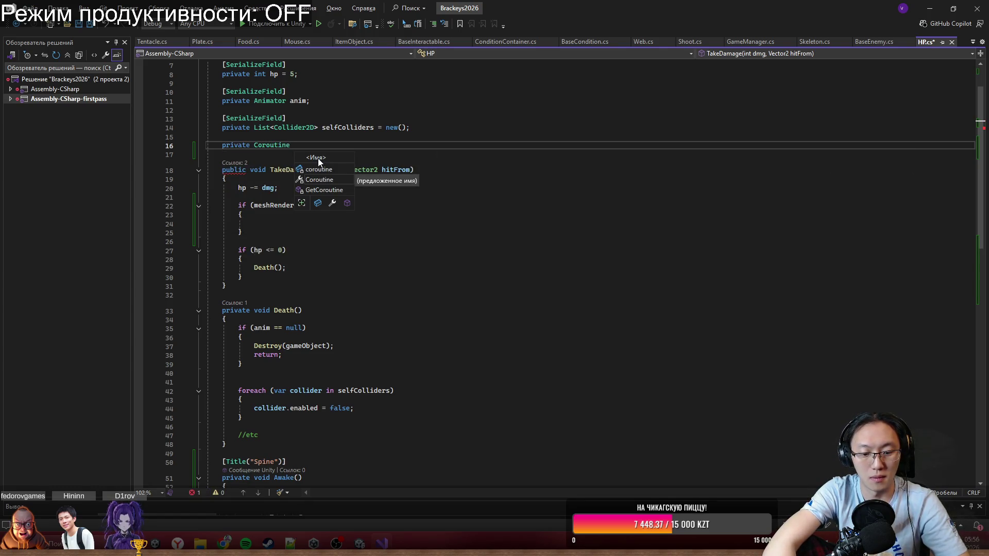
type("hitEffe")
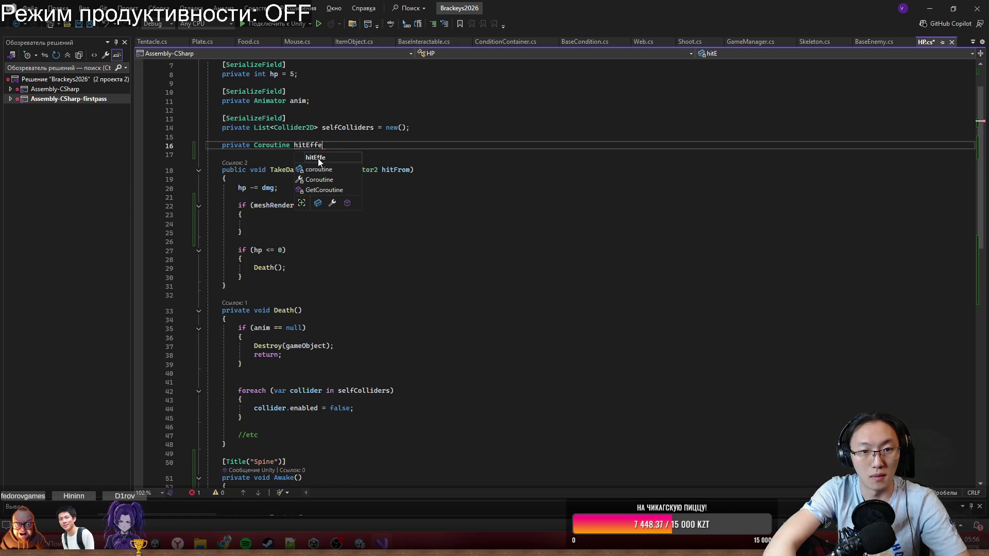
type("ct;")
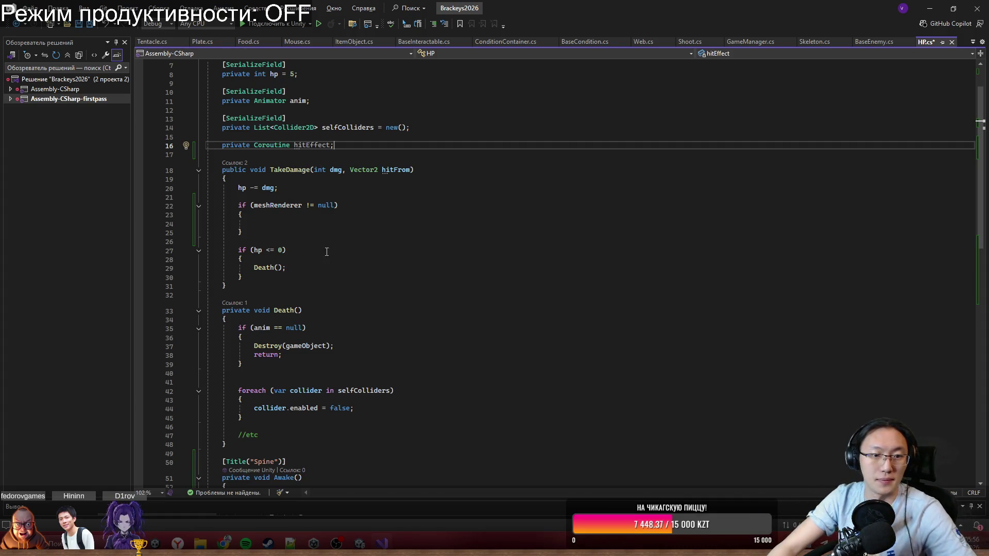
Inside the meshRenderer check, call StopCoroutine(hitEffect) when hitEffect is not null.
left_click(350, 221)
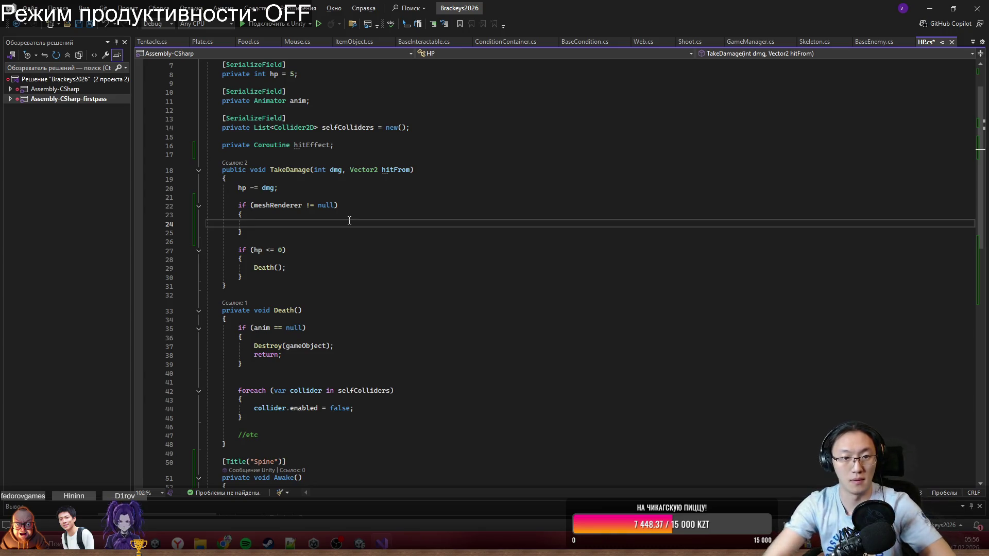
type("if")
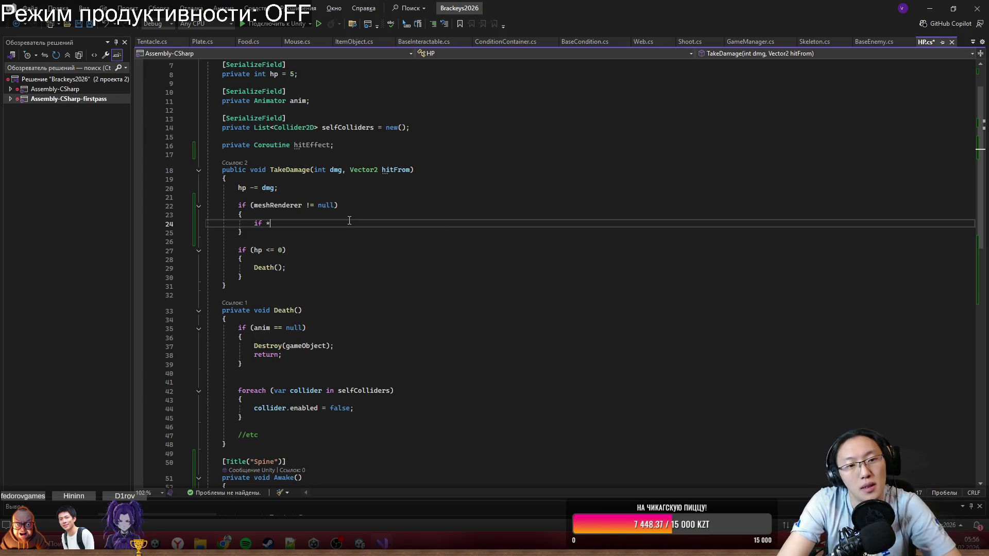
key("Tab")
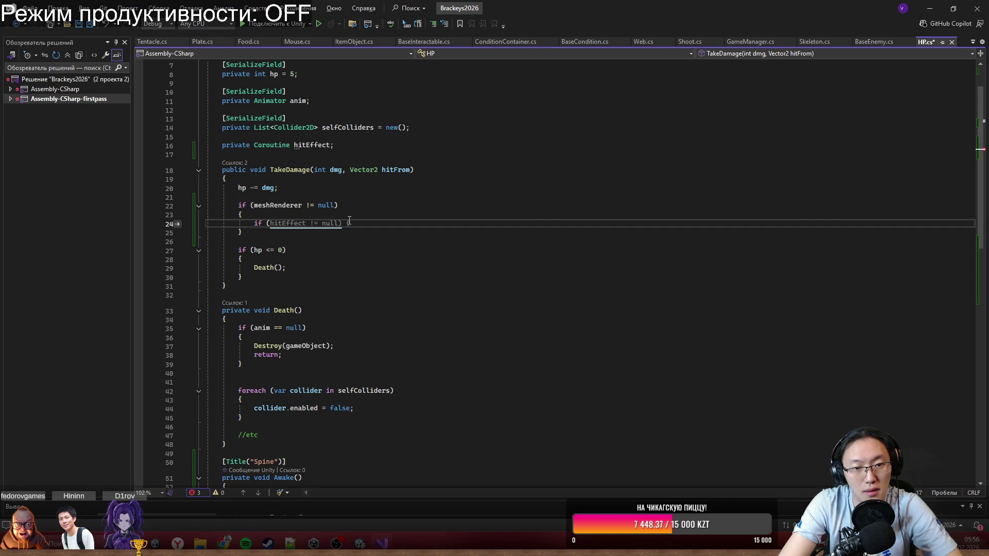
key("BackSpace")
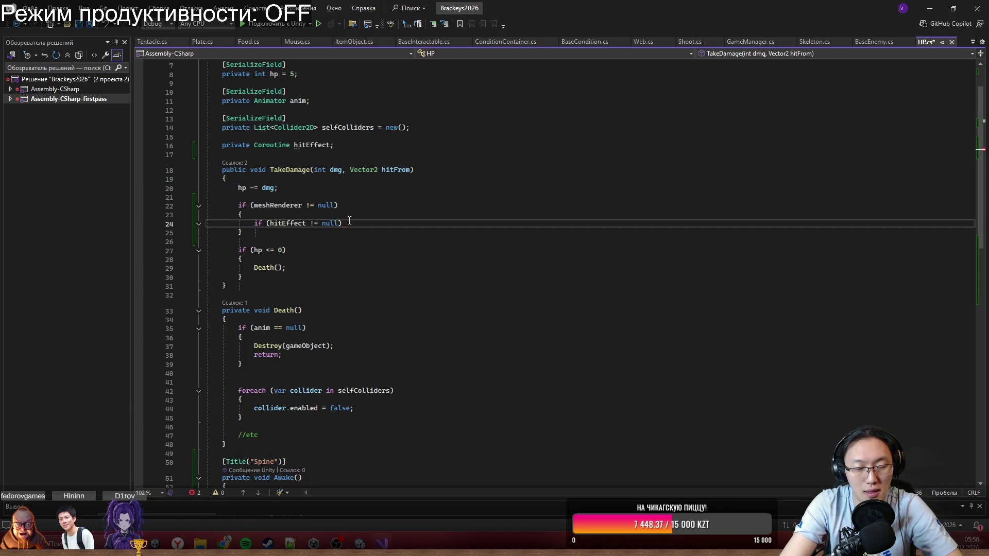
type("StopC")
key("Tab")
key("Tab")
key("Return")
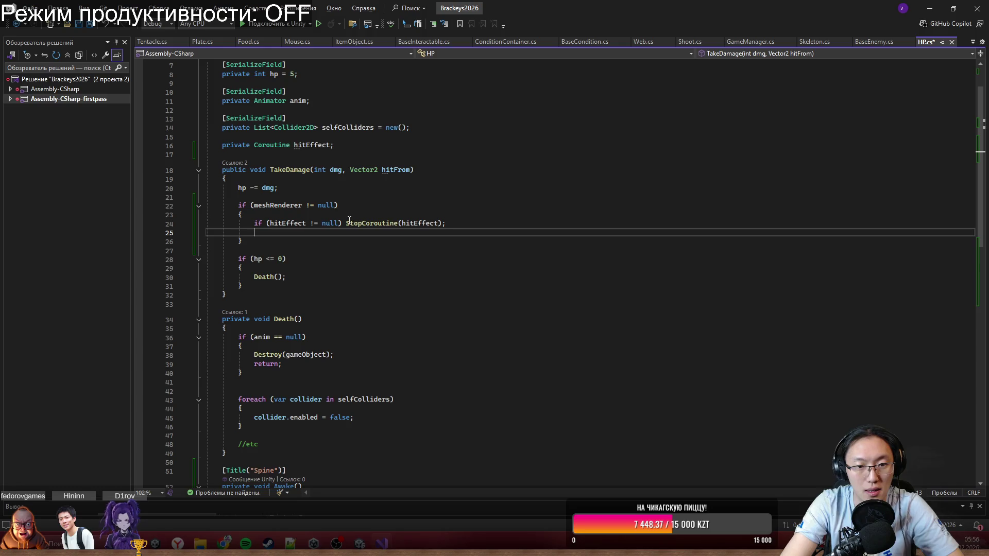
Add hitEffect = StartCoroutine(HitCoroutine()); below the StopCoroutine call.
type("hitEffect =")
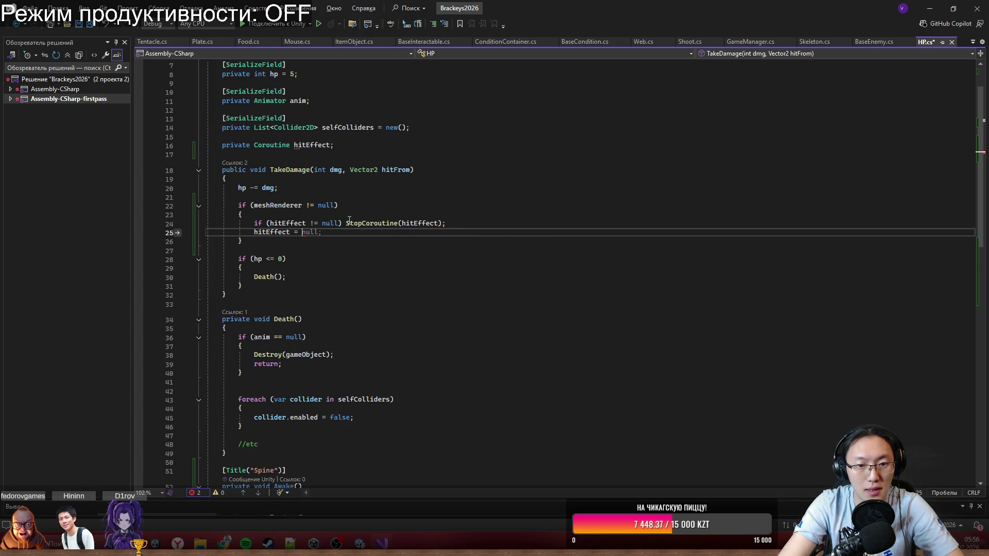
key("ctrl+space")
key("Escape")
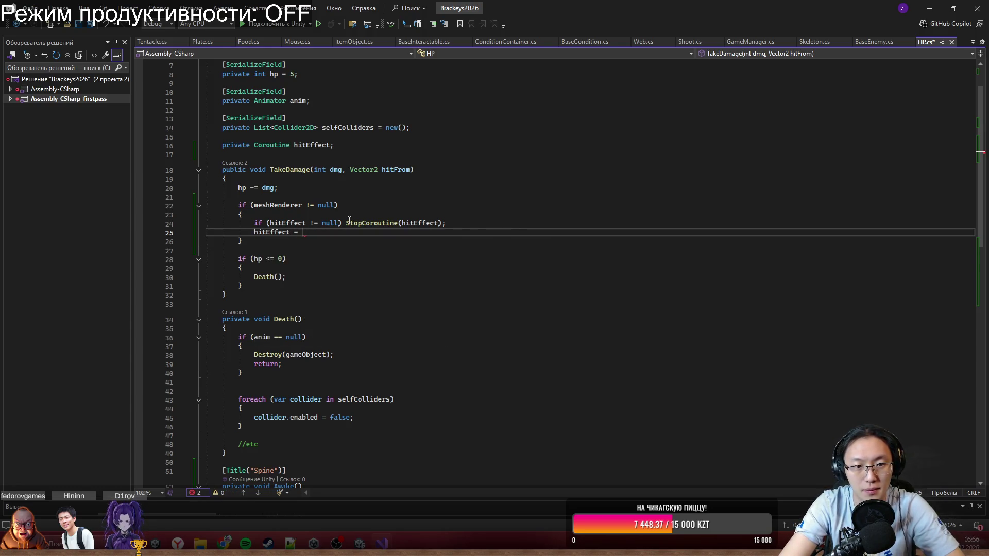
type("Start")
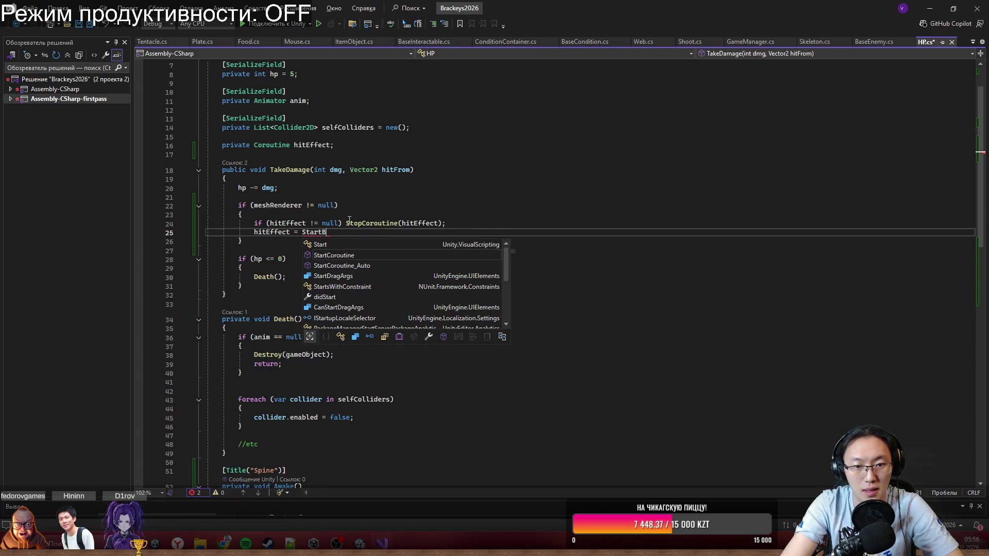
type("C")
key("Tab")
type("(")
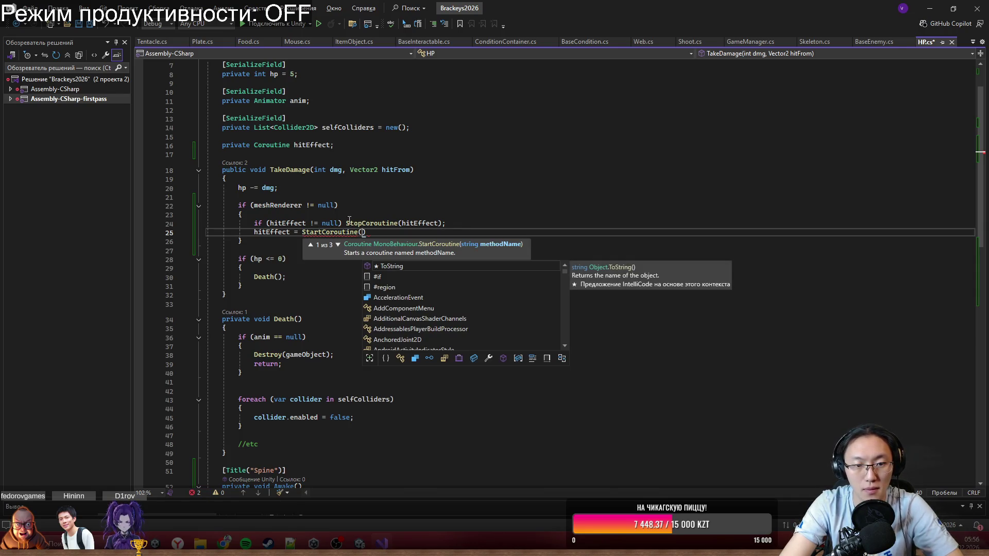
type("Hit")
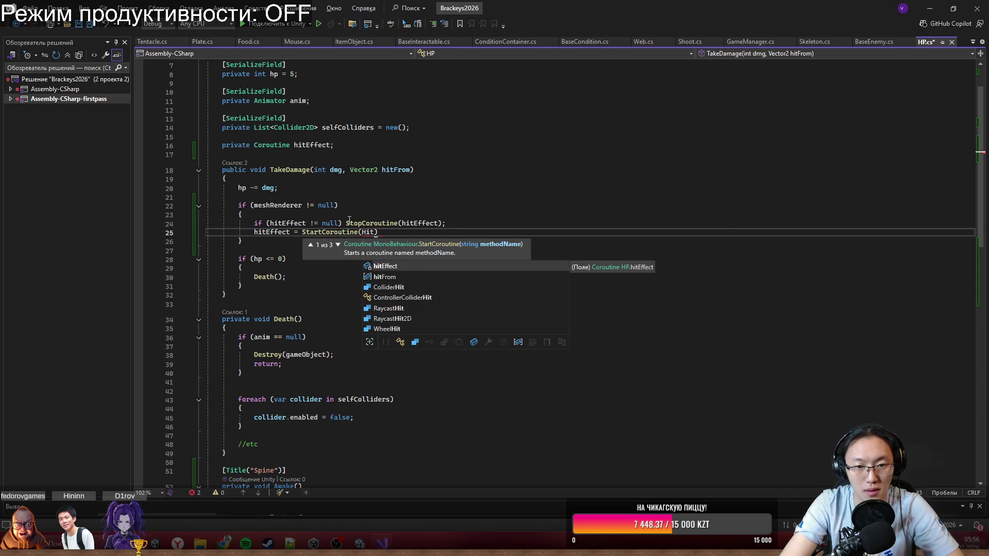
type("Coroutine);")
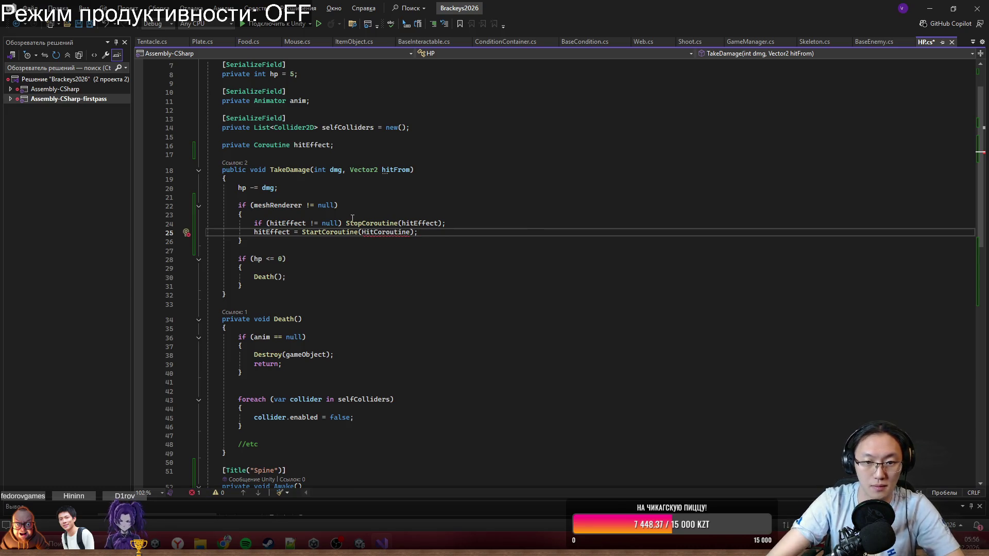
key("Left")
key("Left")
type("()")
left_click(366, 305)
scroll(366, 306, "down", 3)
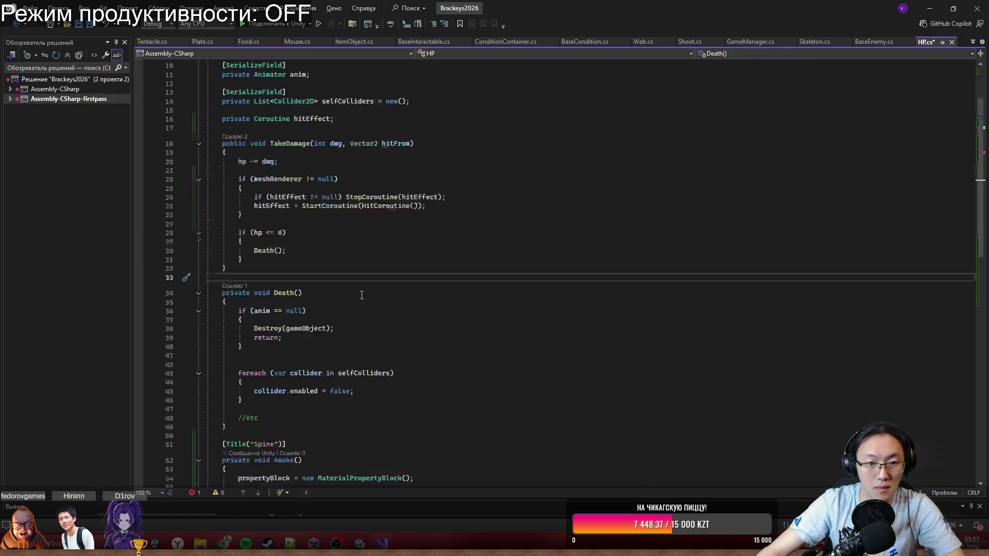
Type private IEnumerator HitCoroutine() { } below TakeDamage.
type("private")
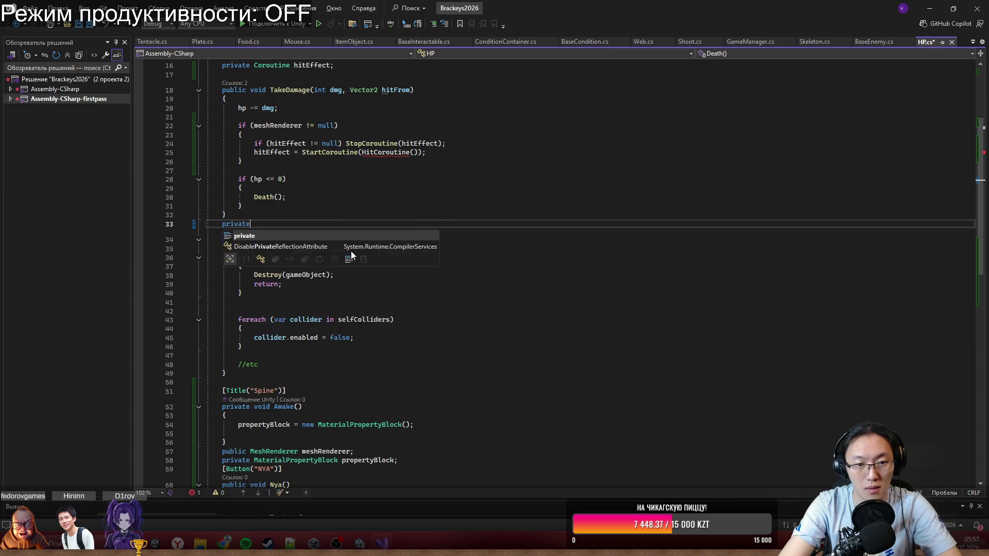
type(" IEnu")
key("Down")
key("Down")
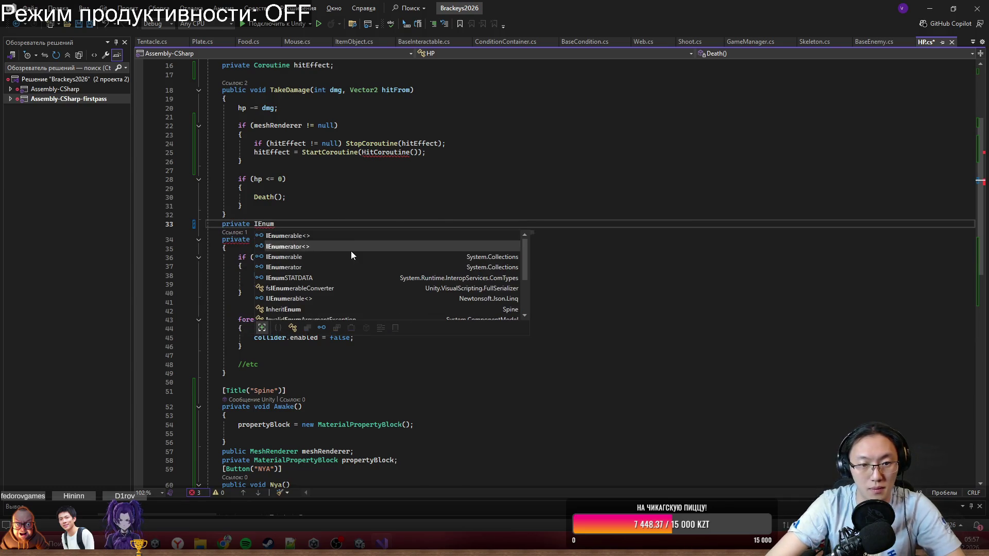
key("Tab")
type("(")
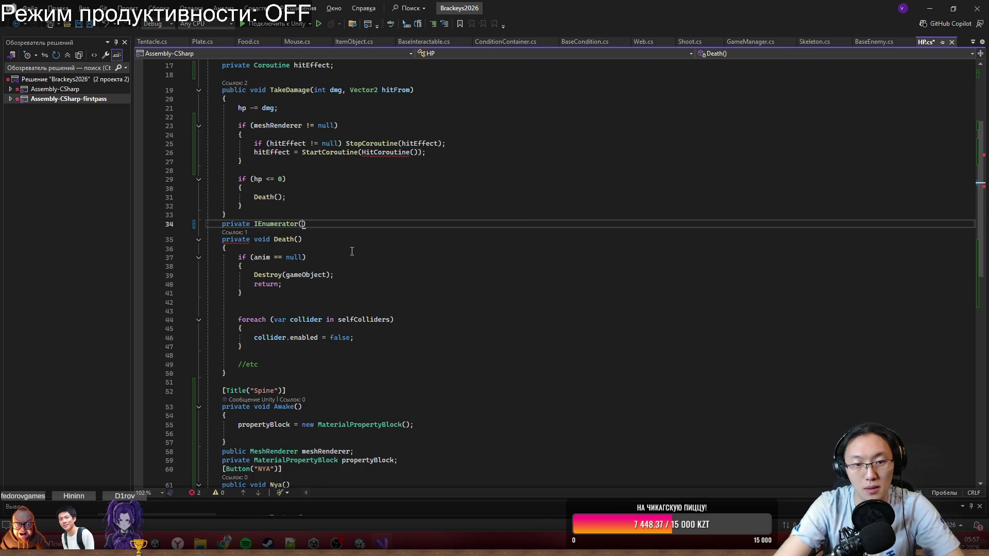
key("BackSpace")
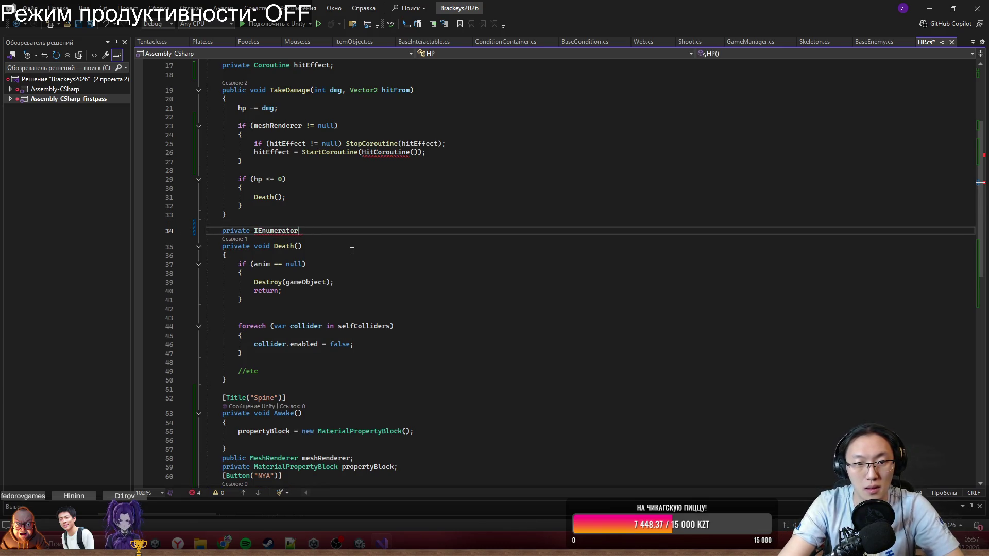
type(" HitCoroutine")
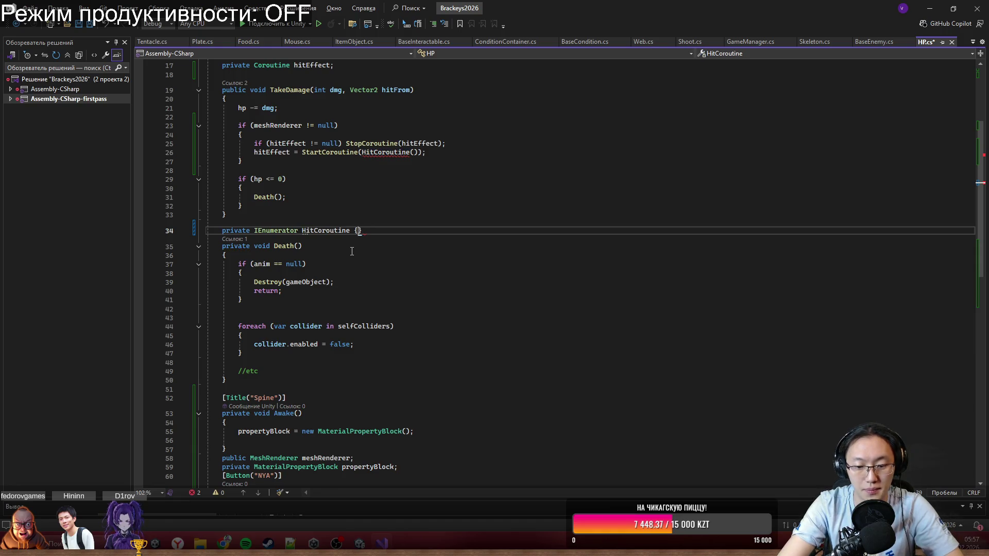
type(" ()")
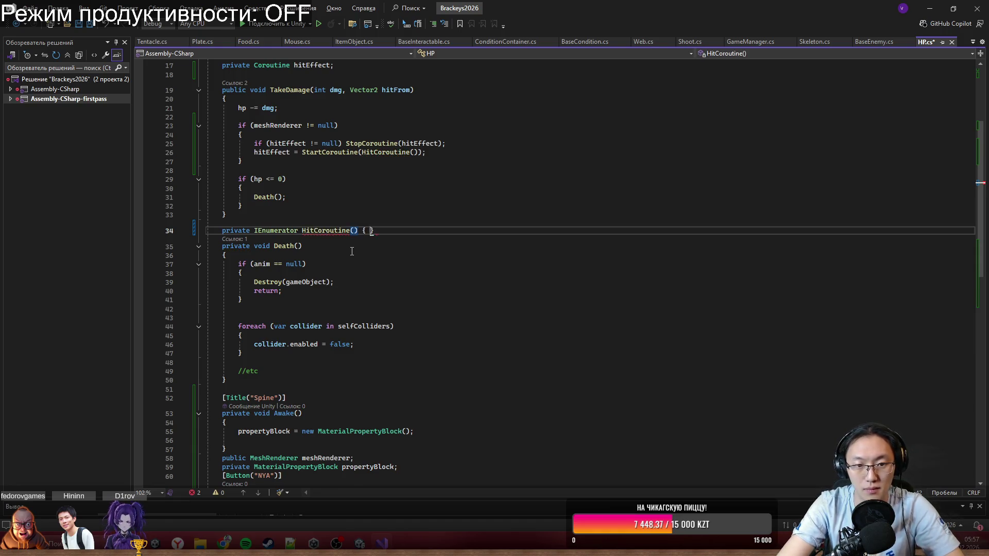
key("Return")
type("{")
key("Return")
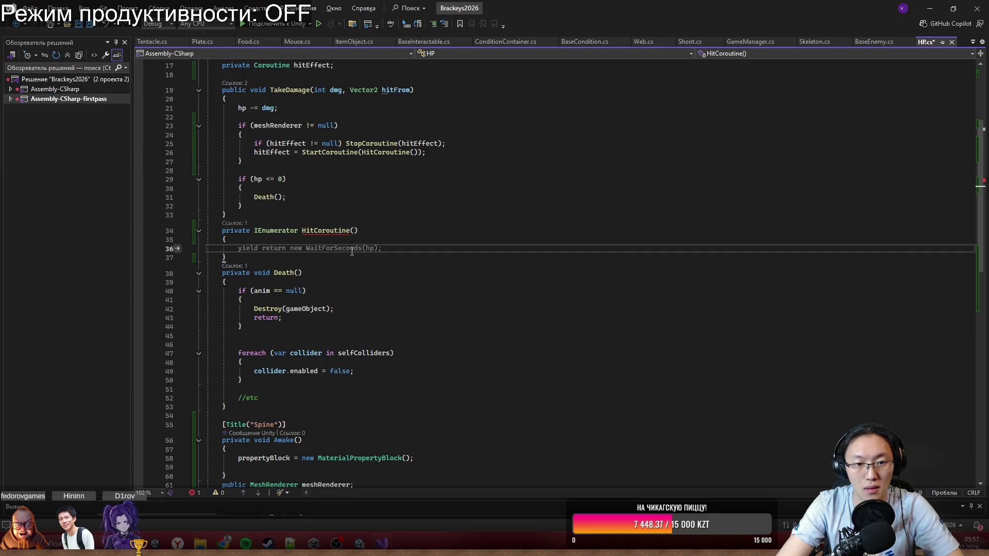
Cut the colour-setting lines from Nya() and place the caret inside HitCoroutine's body.
scroll(309, 335, "down", 6)
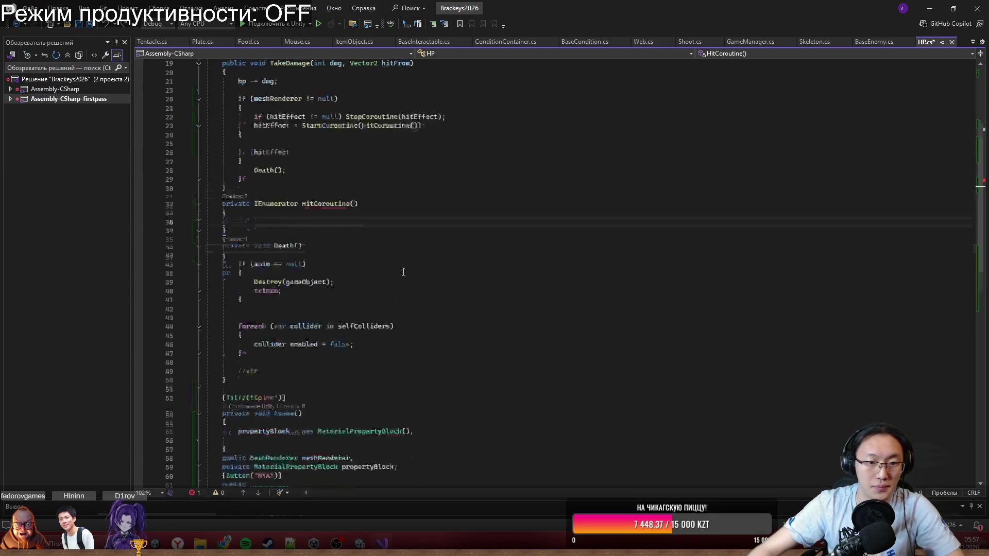
left_click_drag(264, 349, 434, 383)
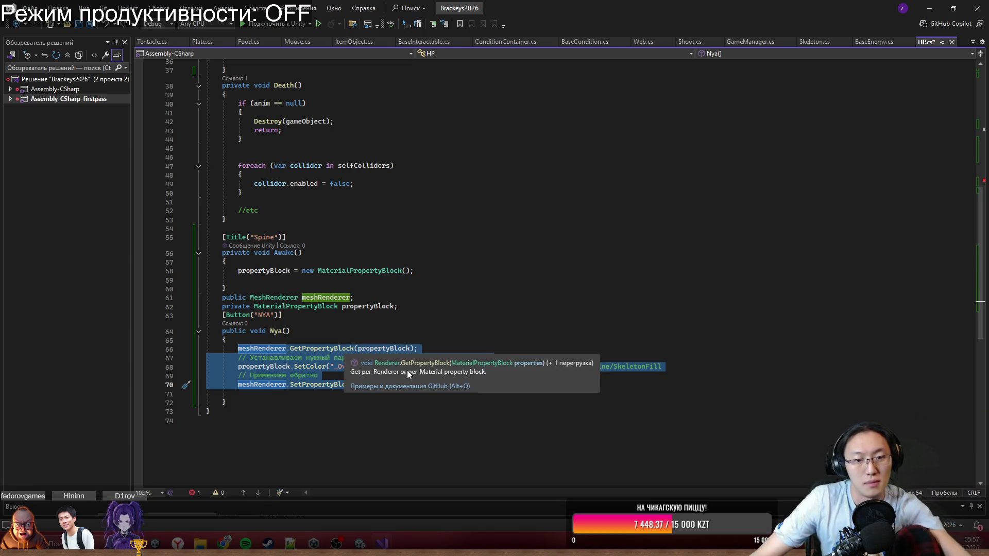
key("ctrl+x")
scroll(450, 336, "up", 5)
left_click(308, 195)
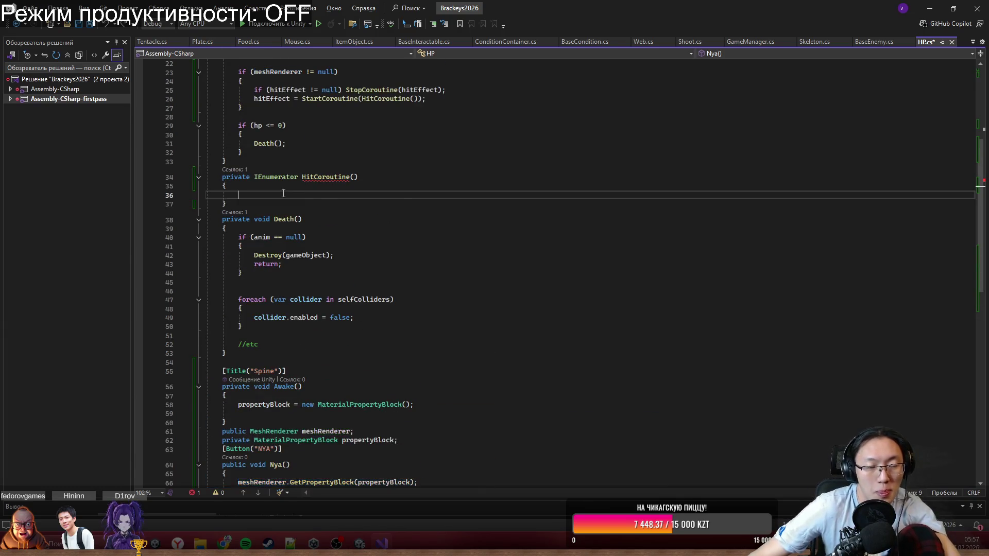
Paste the overlay colour-setting lines into HitCoroutine and cut out its GetPropertyBlock line.
key("ctrl+v")
mouse_move(286, 195)
left_mouse_down()
mouse_move(432, 186)
mouse_move(449, 195)
left_mouse_up()
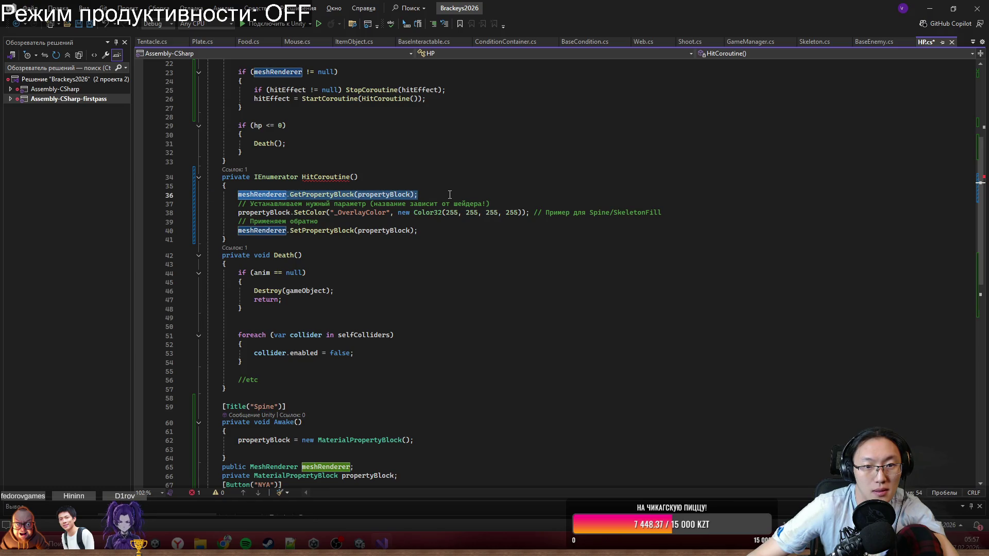
scroll(450, 194, "up", 3)
left_click(423, 275)
left_click_drag(423, 275, 238, 275)
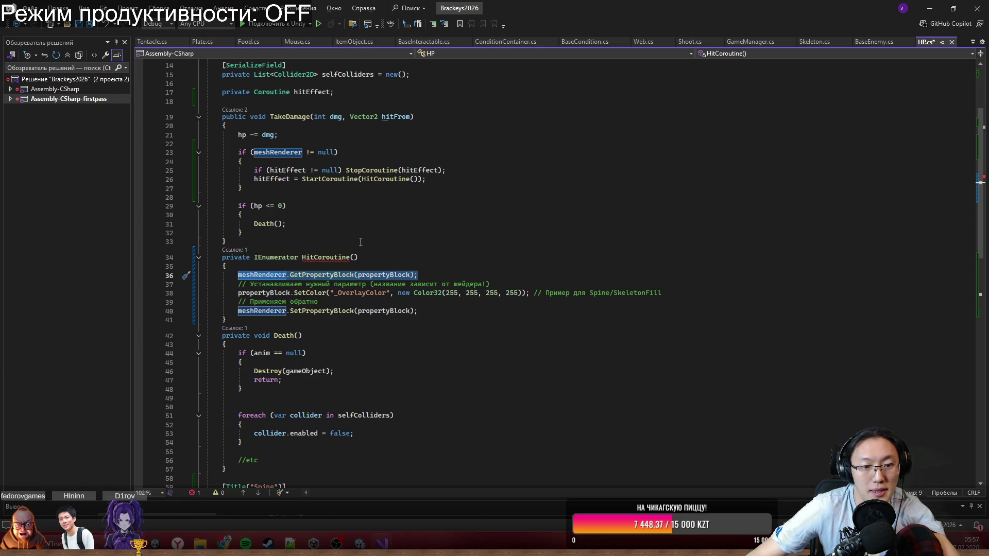
key("Delete")
Move the GetPropertyBlock call into Awake, right after the MaterialPropertyBlock is created.
scroll(363, 255, "down", 7)
scroll(317, 397, "down", 1)
left_click(447, 299)
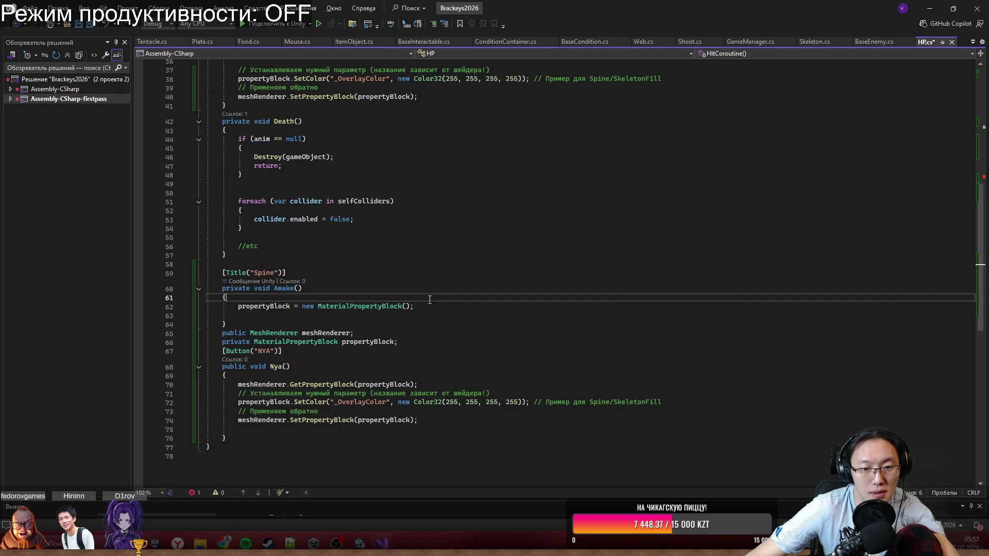
left_click(446, 306)
key("Return")
key("Tab")
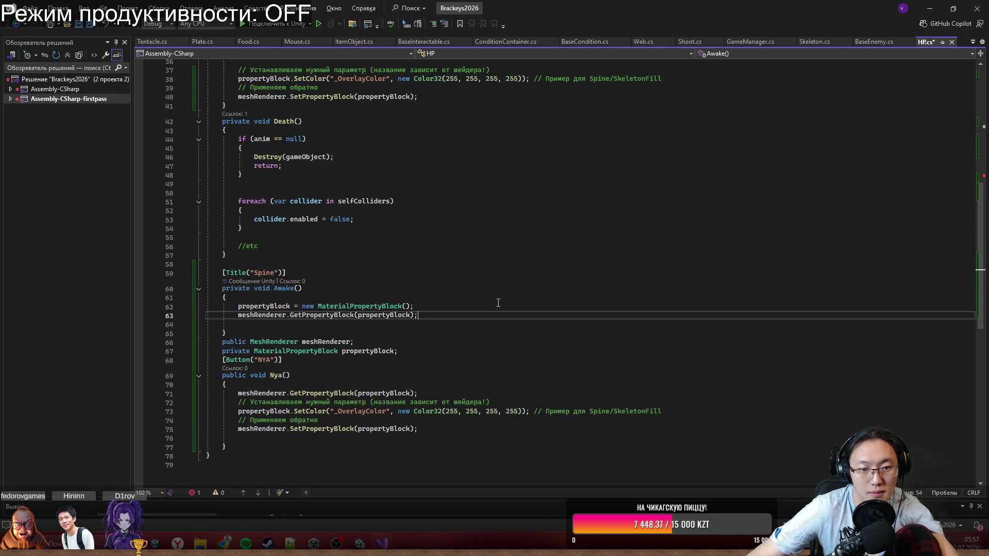
scroll(272, 277, "up", 4)
scroll(271, 277, "up", 1)
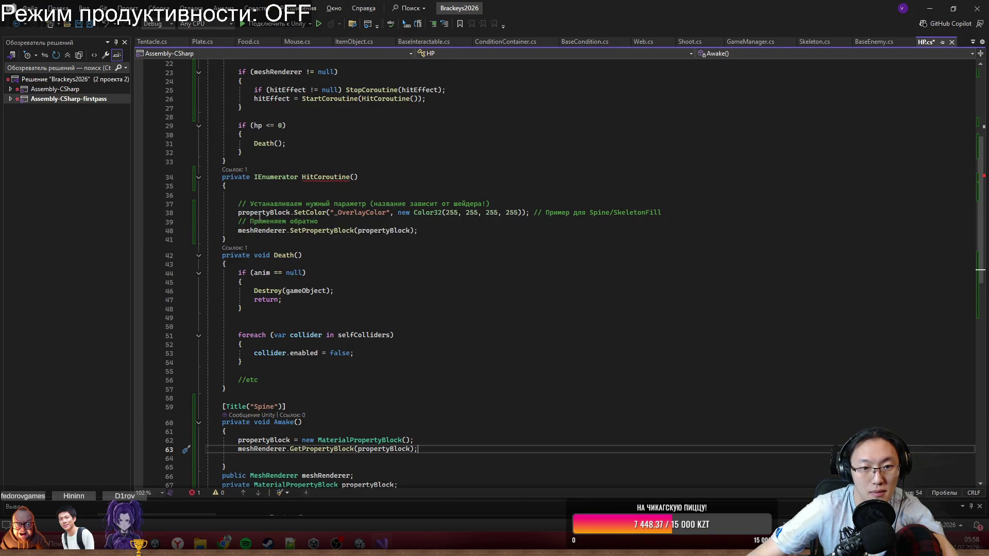
left_click(460, 231)
key("Return")
key("Return")
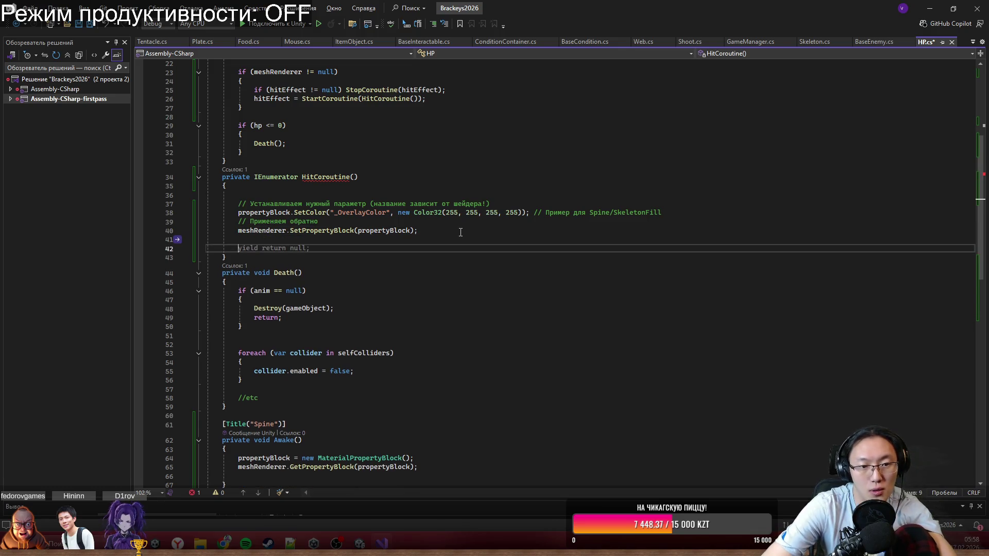
Add 'yield return new WaitForSeconds(0.1f);' to HitCoroutine.
type("yield return ")
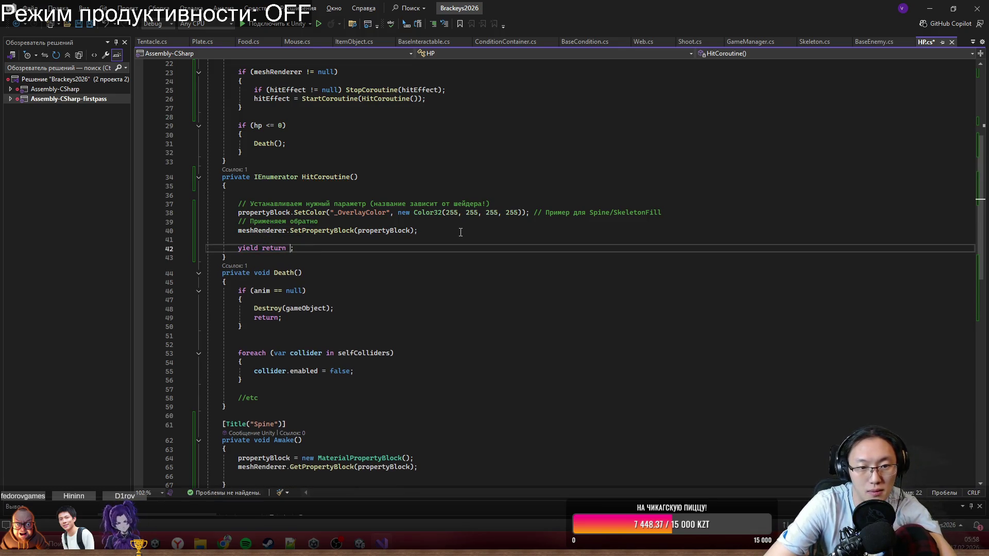
type("new Wa")
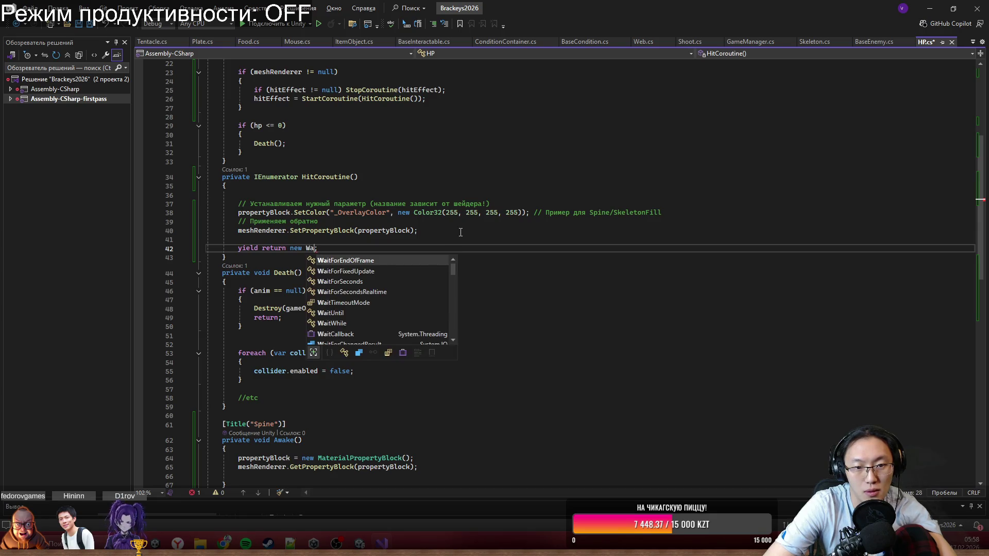
key("Down")
key("Down")
key("Tab")
type("(0,.1")
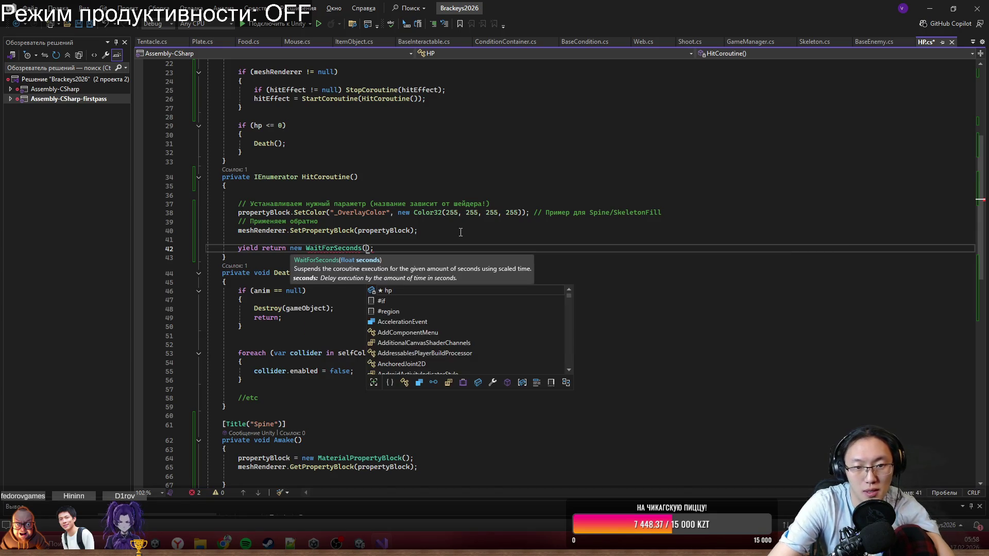
key("Left")
key("Left")
key("BackSpace")
key("Right")
key("Right")
type("f")
key("End")
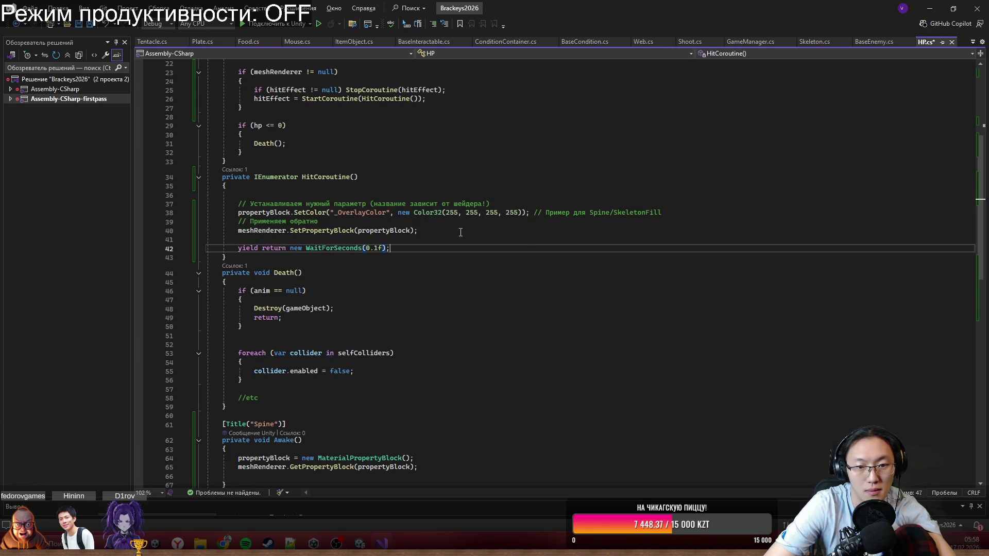
key("Return")
Paste the colour lines after the wait with the Color32 alpha set to 0, and save.
mouse_move(444, 229)
left_mouse_down()
mouse_move(486, 212)
mouse_move(211, 204)
left_mouse_up()
left_click(413, 246)
key("Return")
key("ctrl+v")
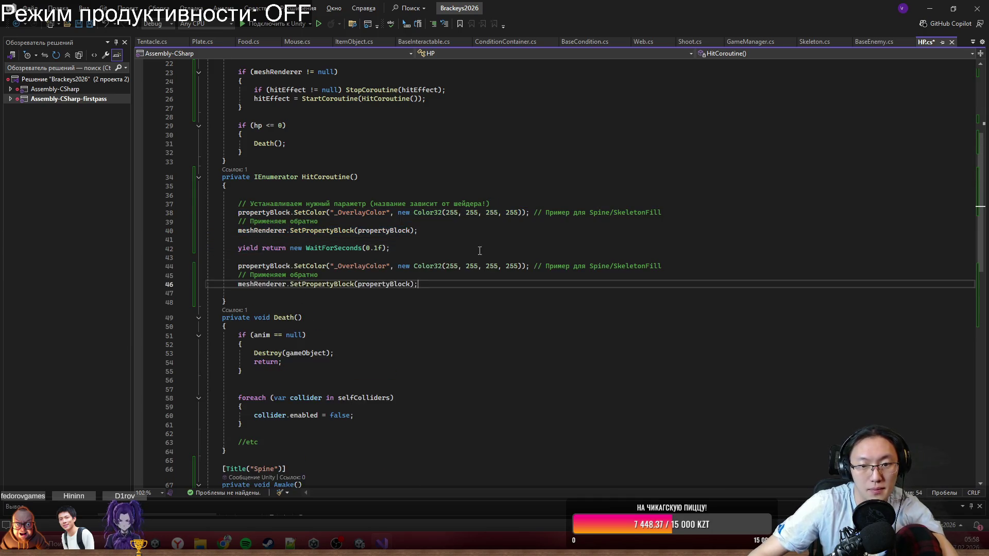
double_click(511, 266)
type("0")
left_click(544, 227)
key("ctrl+s")
Delete the shader-parameter and Spine/SkeletonFill helper comments from HitCoroutine.
left_click_drag(546, 204, 554, 198)
key("Delete")
left_click_drag(664, 204, 529, 204)
key("BackSpace")
left_click_drag(409, 211, 582, 205)
key("BackSpace")
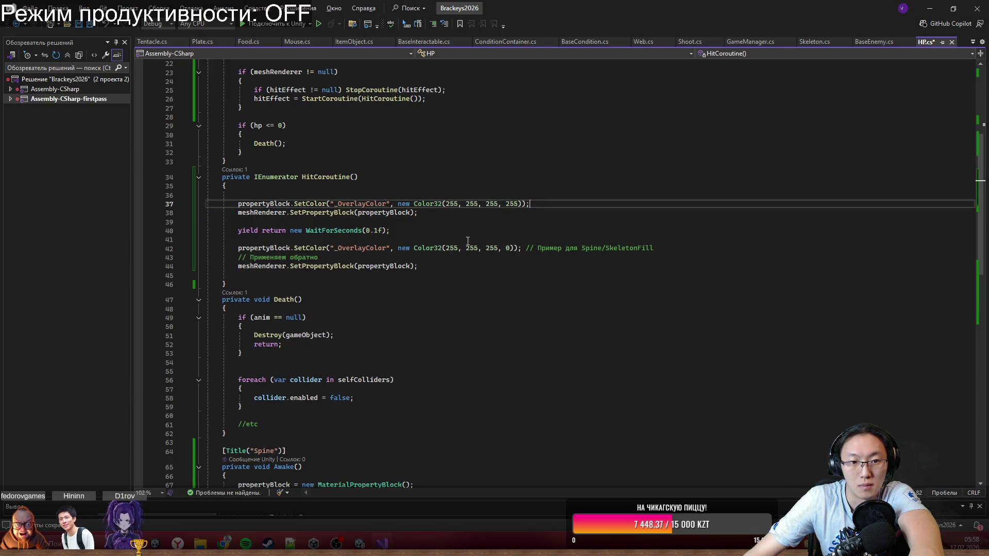
Remove the blank lines around the wait and the remaining reset-block comments, then save HP.cs.
left_click(504, 224)
key("BackSpace")
left_click(579, 232)
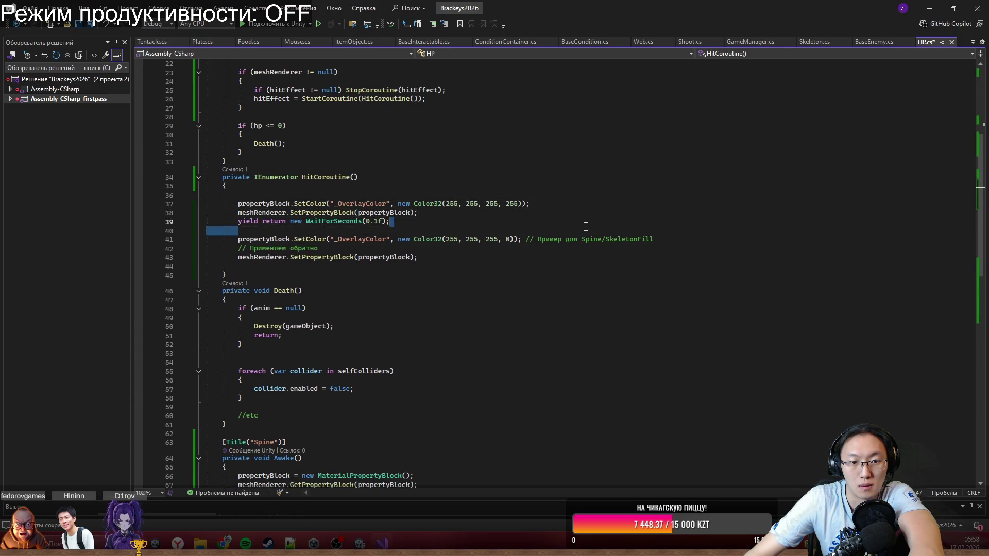
key("BackSpace")
left_click_drag(580, 237, 526, 230)
key("BackSpace")
left_click(568, 277)
key("ctrl+s")
Select the whole Nya() test method together with its attribute.
left_click_drag(543, 308, 515, 300)
scroll(471, 366, "down", 7)
scroll(396, 350, "up", 1)
left_click_drag(480, 438, 424, 348)
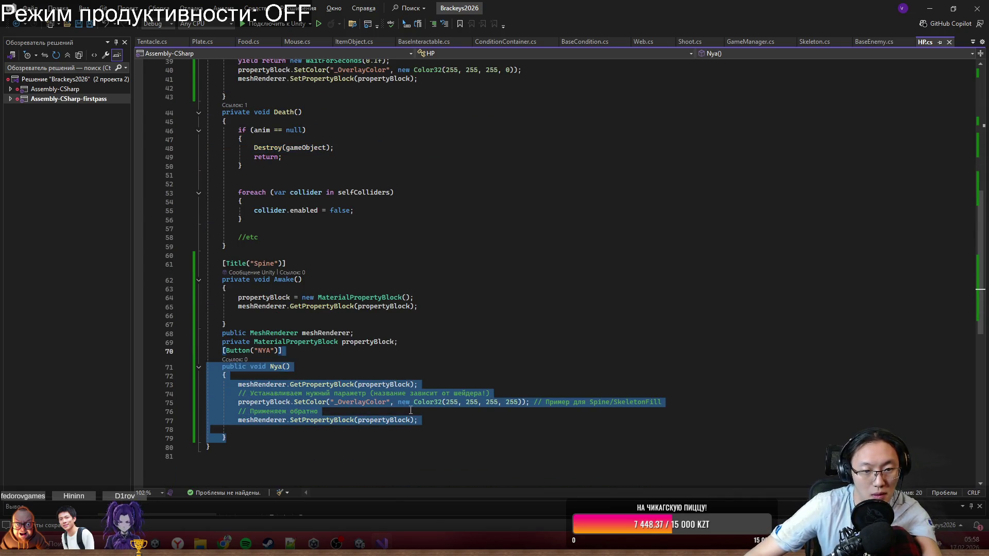
Delete the Nya() test method, then select and copy the Awake() method.
key("Delete")
key("BackSpace")
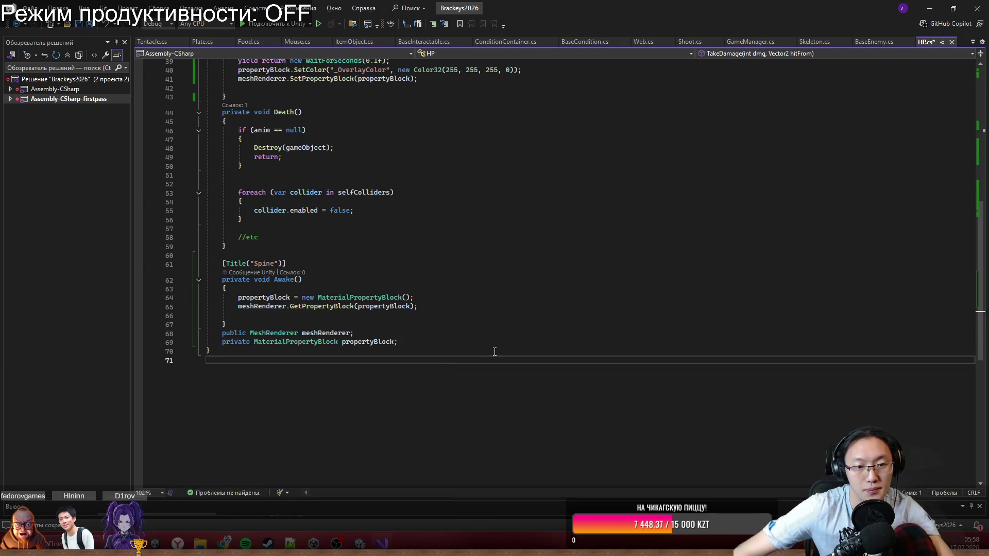
mouse_move(441, 324)
left_mouse_down()
mouse_move(227, 286)
mouse_move(347, 269)
left_mouse_up()
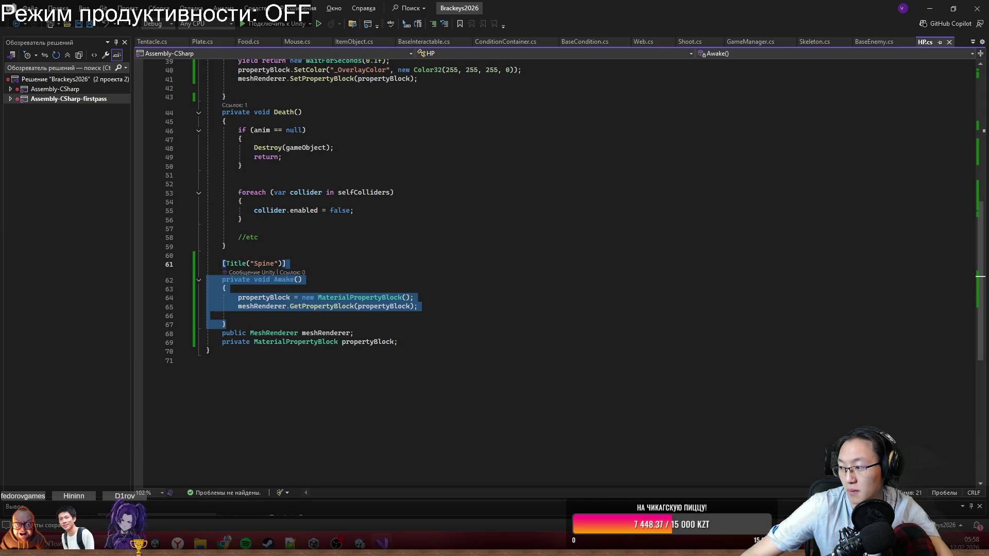
key("alt+Tab")
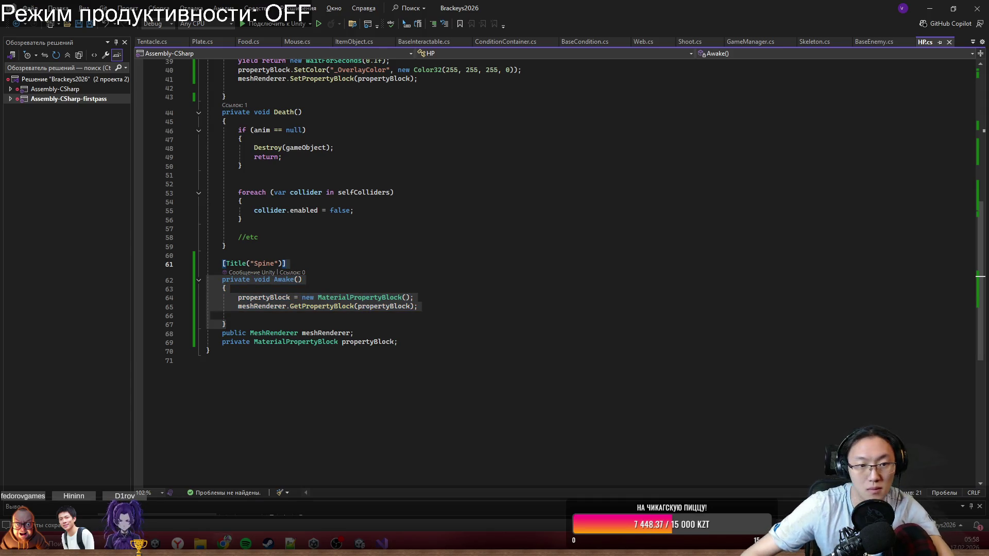
Select and copy the whole HitCoroutine() method.
scroll(232, 254, "up", 7)
left_click_drag(248, 280, 222, 198)
key("alt+Tab")
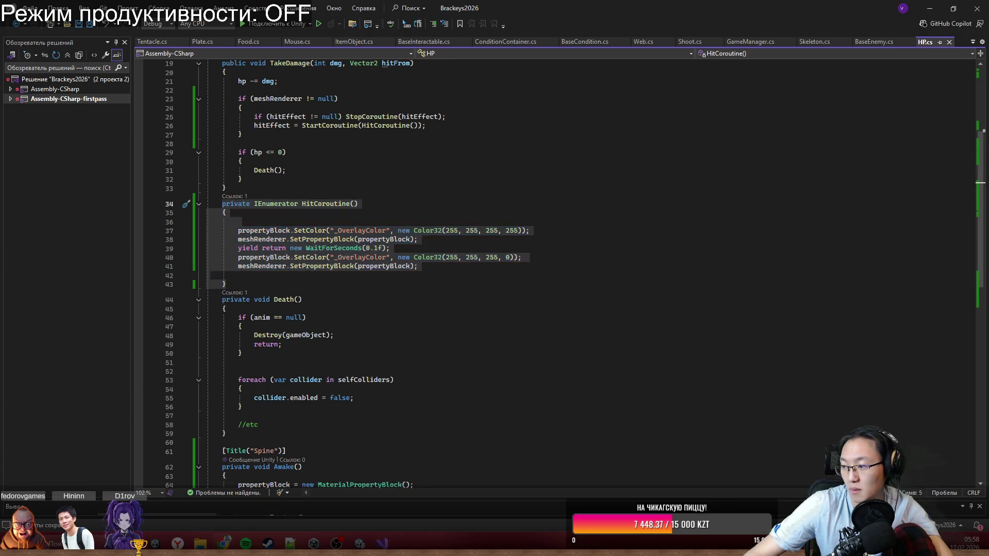
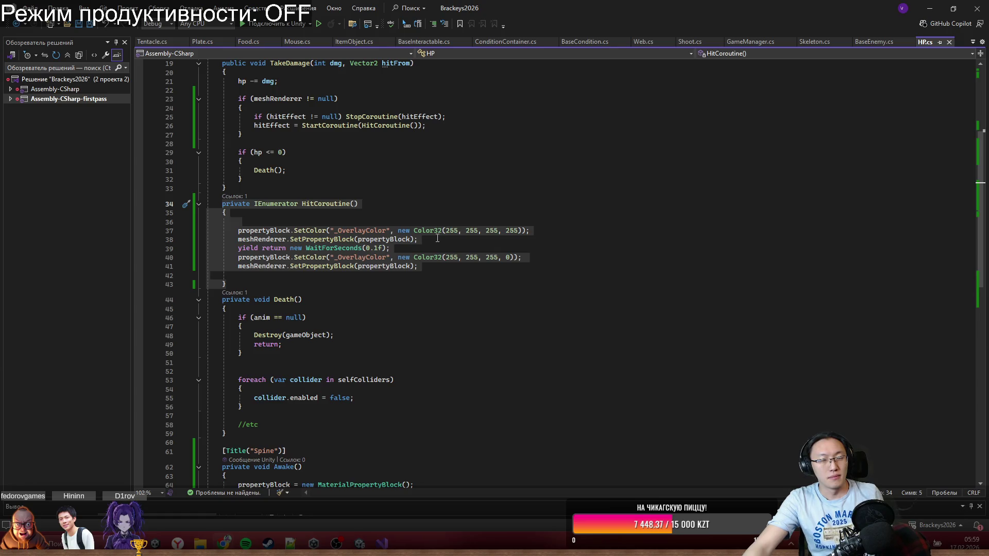
Clear the HitCoroutine selection in HP.cs and switch back to the Unity editor.
scroll(451, 222, "up", 2)
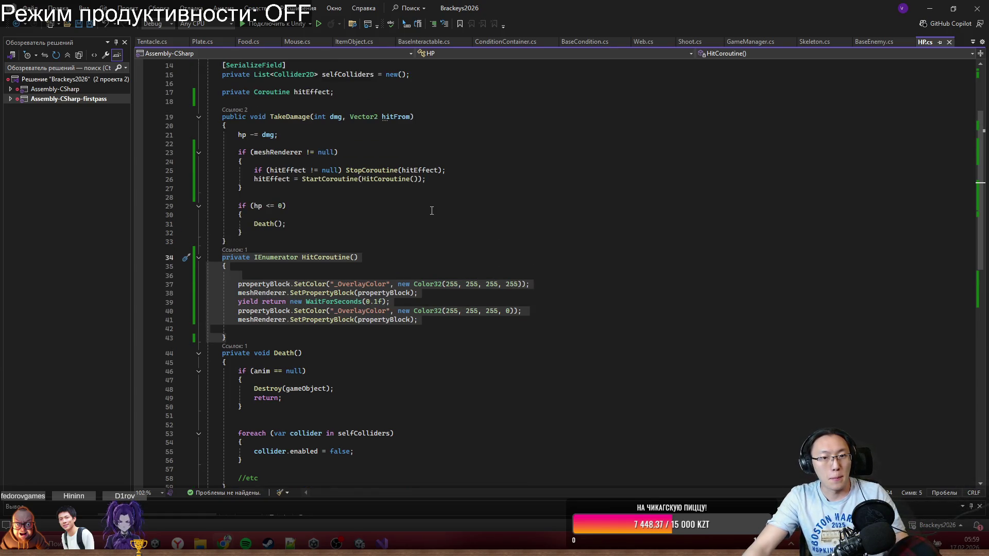
left_click(438, 215)
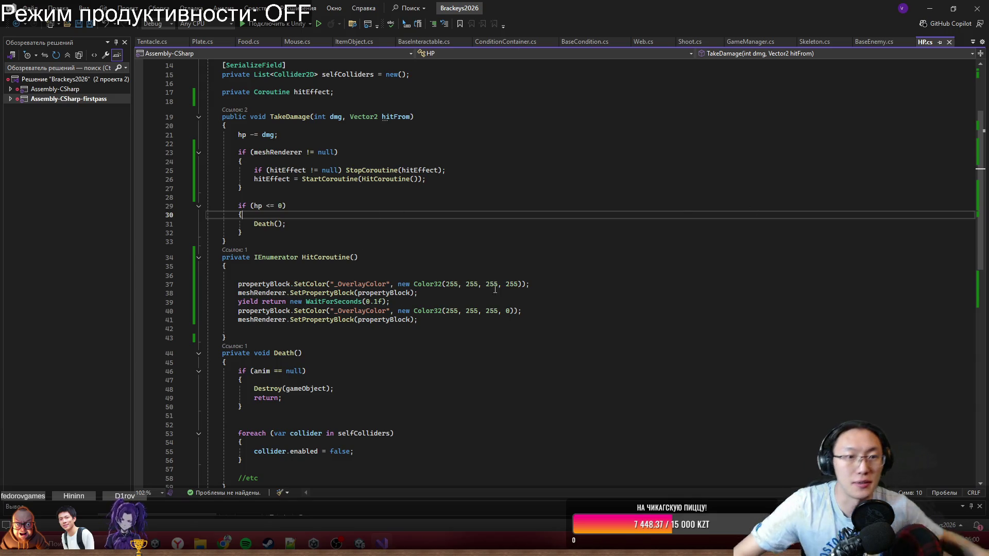
left_click(930, 9)
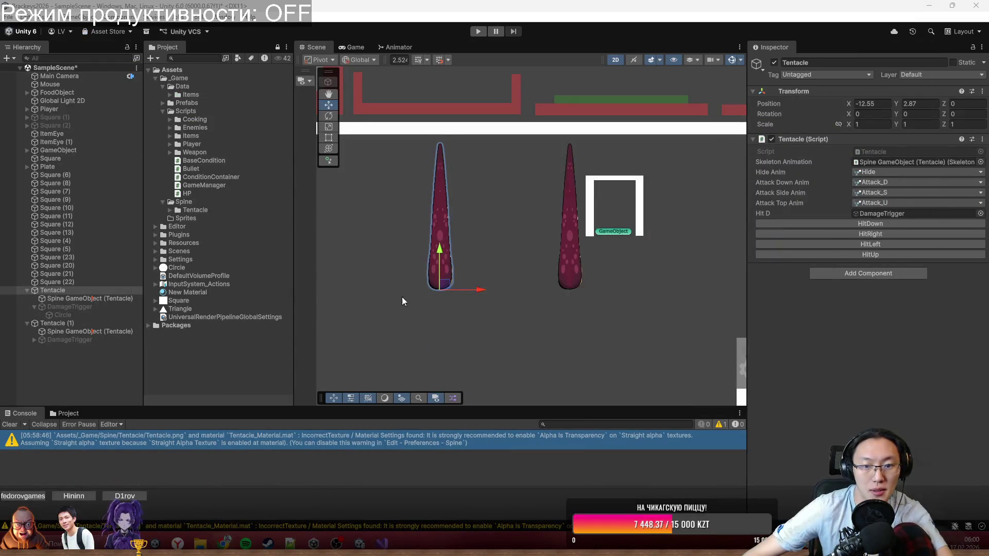
Add a Box Collider 2D component to the Tentacle.
right_click(87, 291)
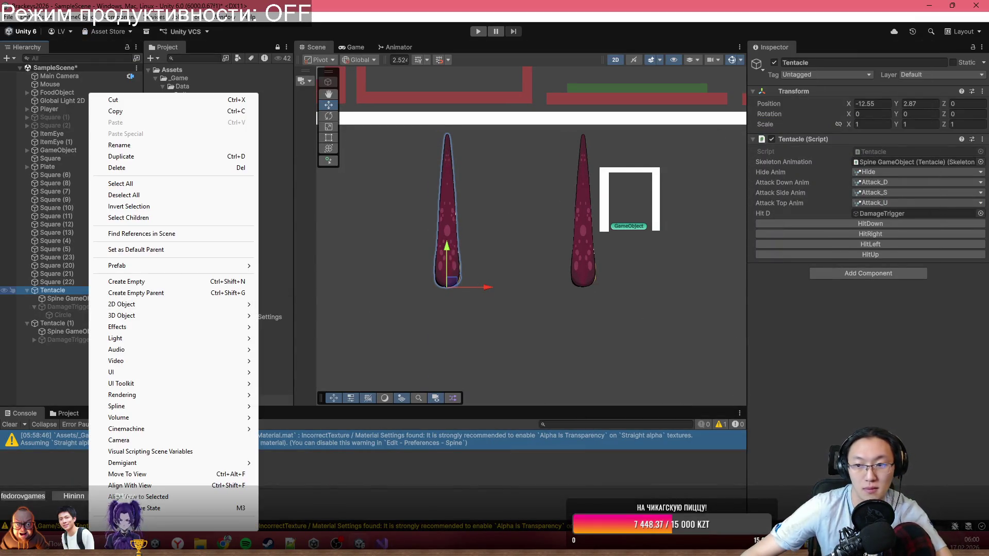
key("Escape")
left_click(890, 274)
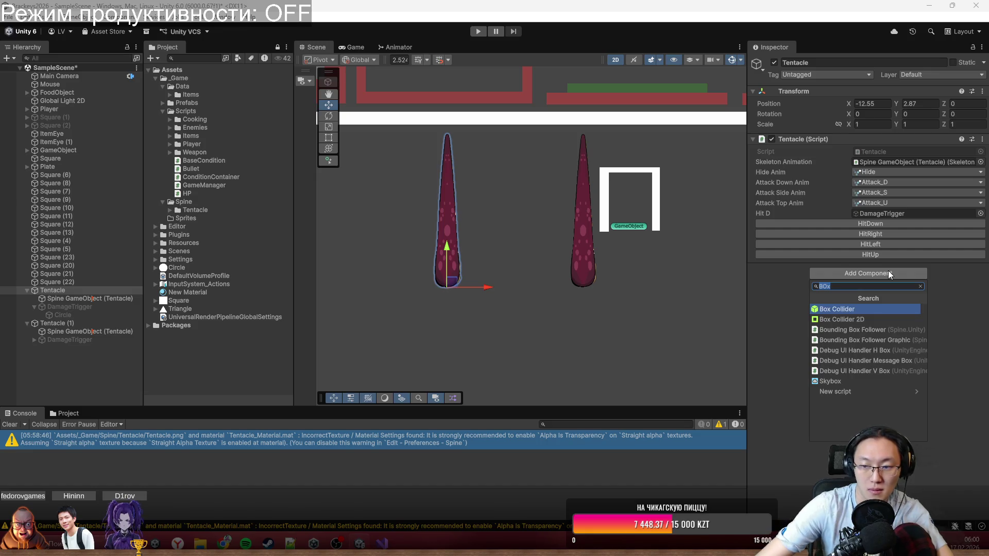
left_click(845, 320)
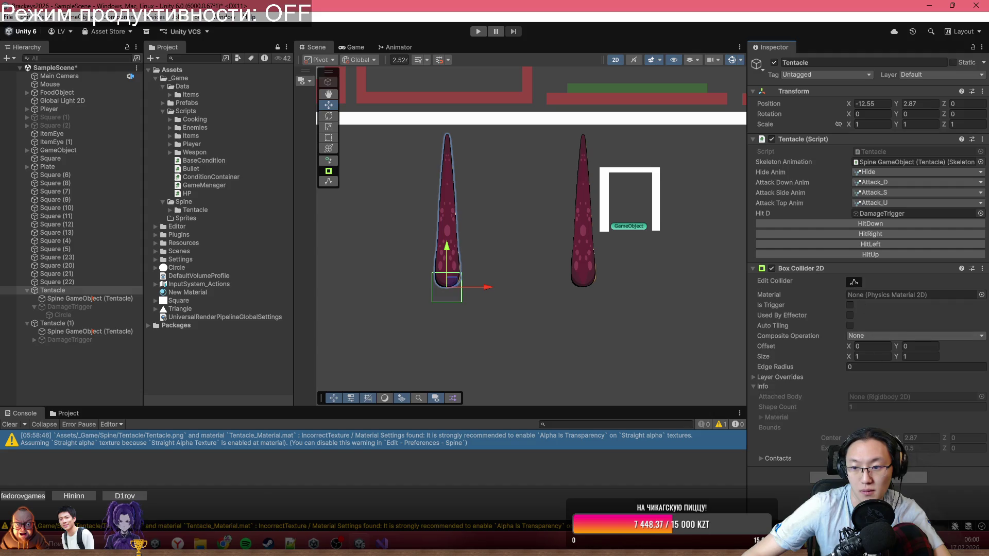
Add the HP script to the Tentacle and start Play mode to test it.
left_click(869, 477)
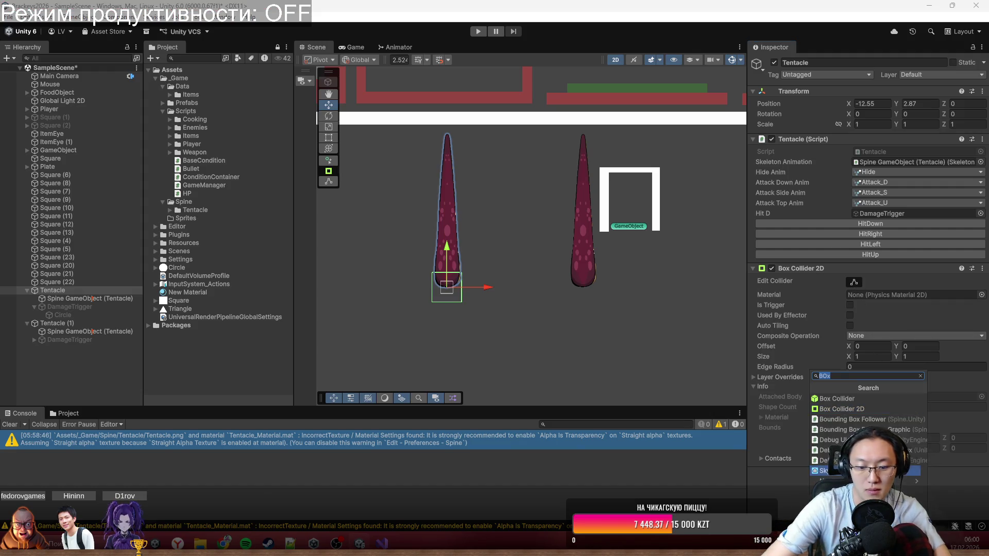
type("HP")
key("Up")
key("Return")
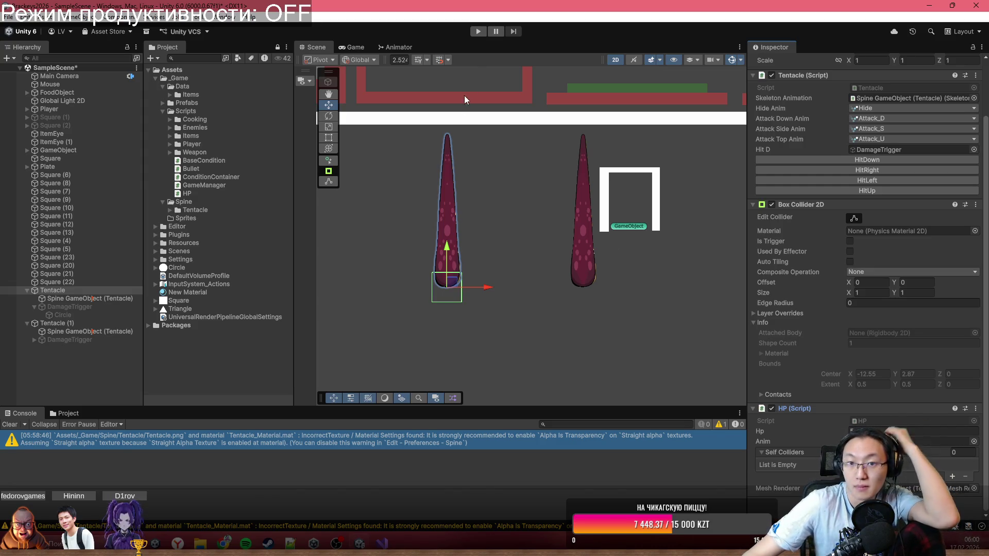
left_click(478, 32)
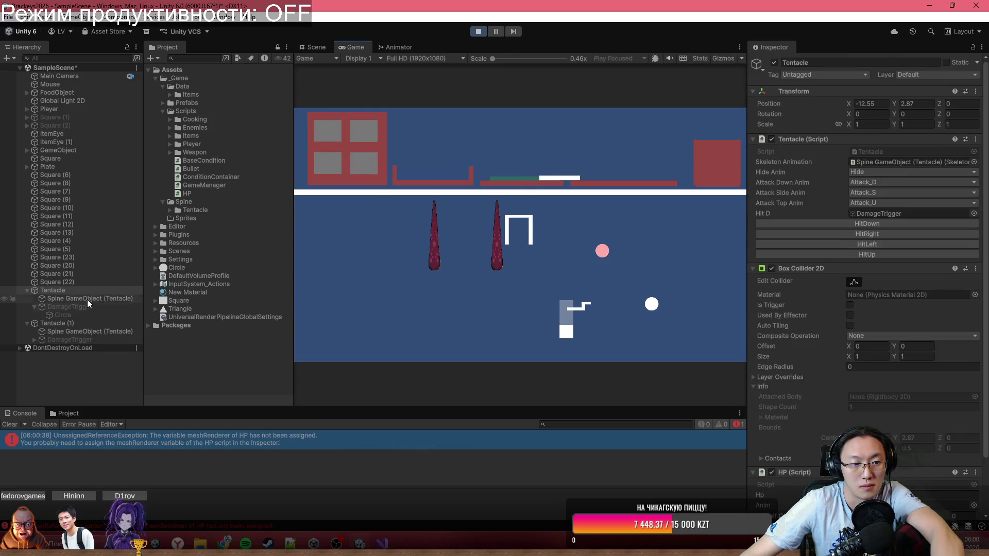
Put the Tentacle on the Enemy layer during play, walk the player left, then stop the run.
left_click(919, 76)
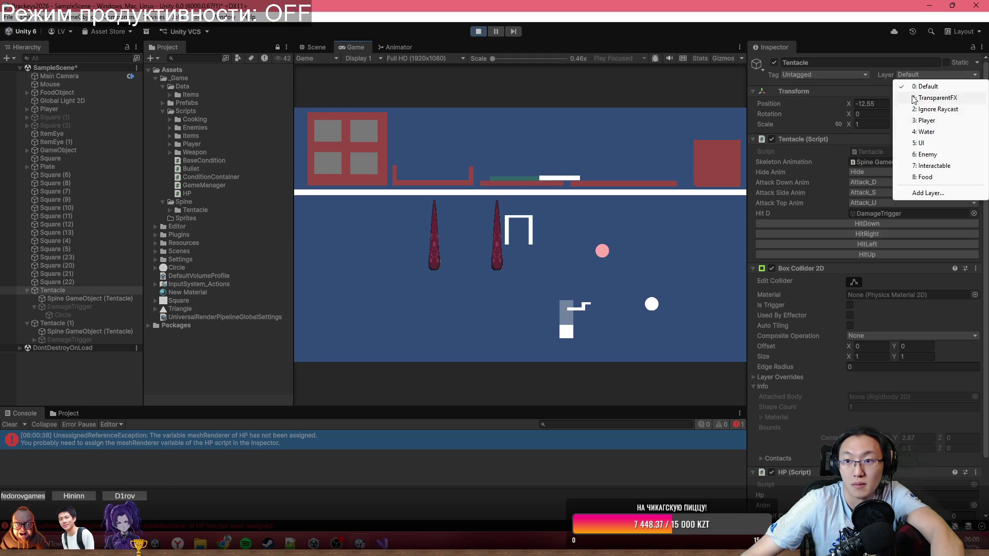
left_click(928, 155)
left_click(505, 292)
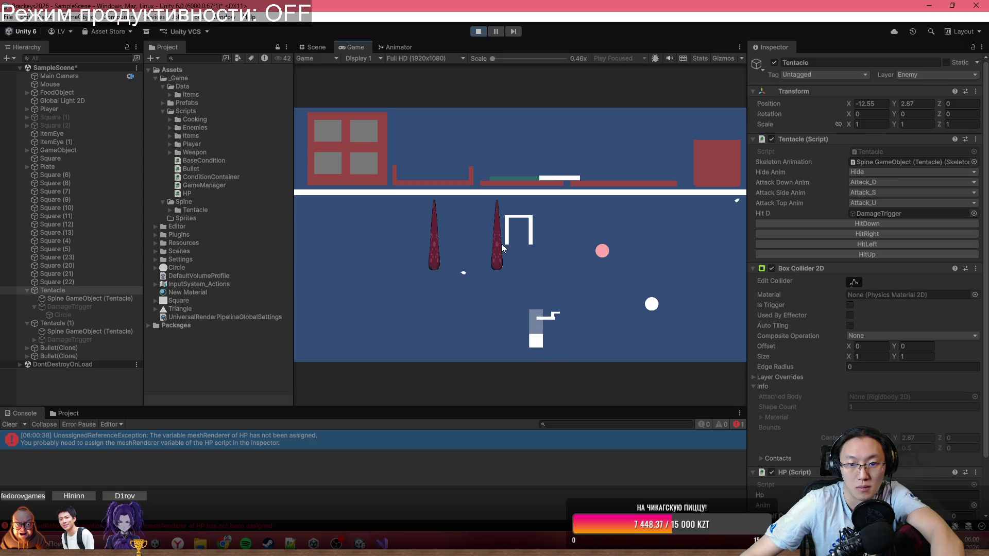
key("a")
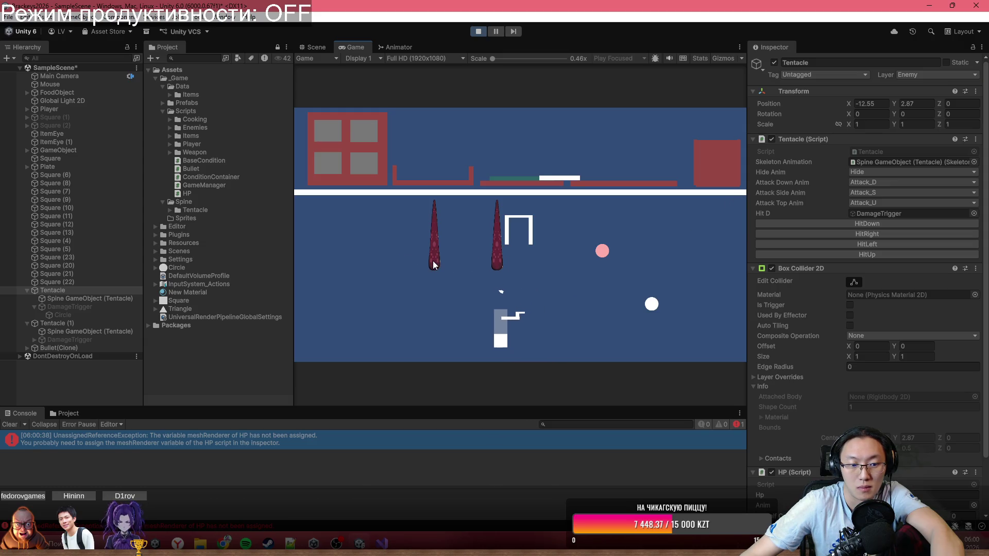
key("ctrl+p")
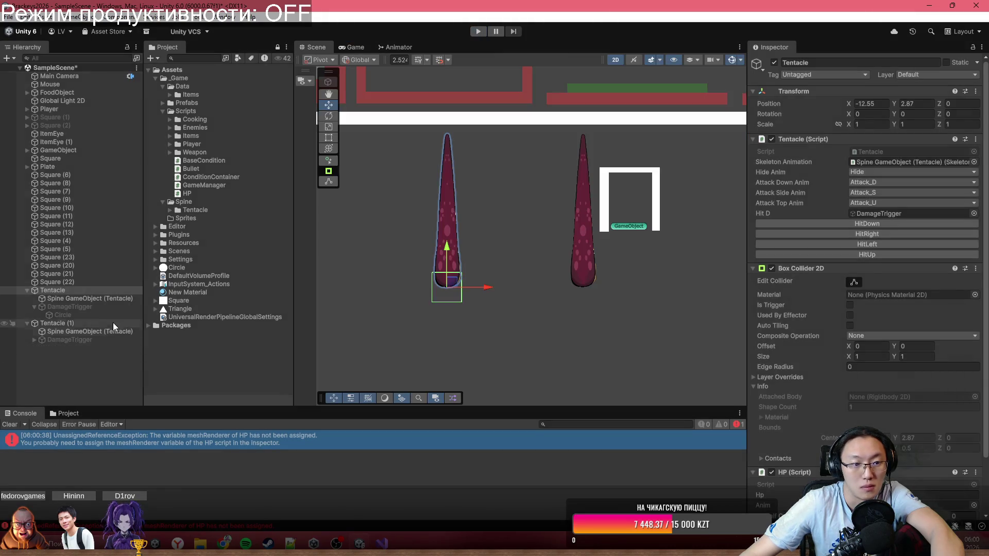
Reapply layer 6: Enemy to the Tentacle and its child objects in edit mode.
scroll(866, 345, "down", 2)
scroll(825, 392, "up", 2)
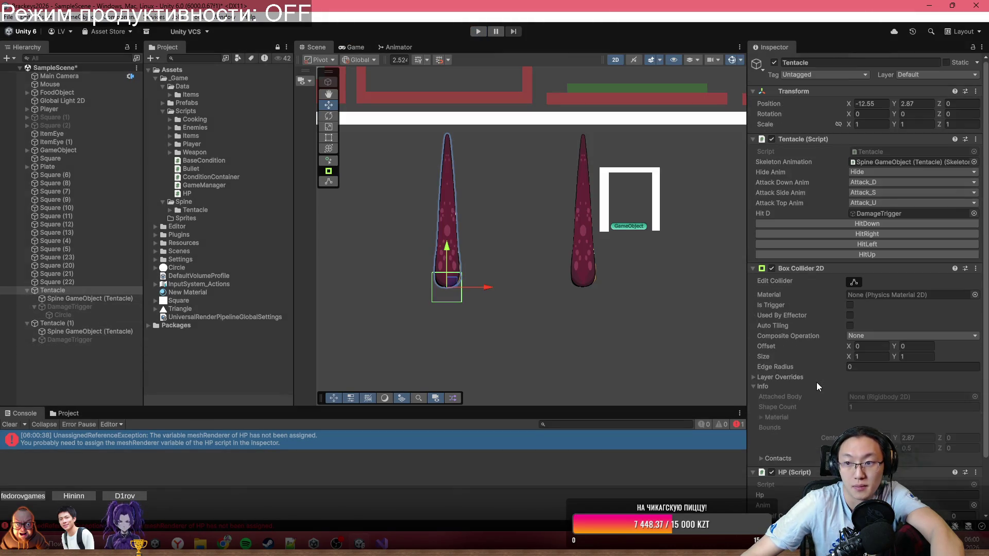
left_click(925, 76)
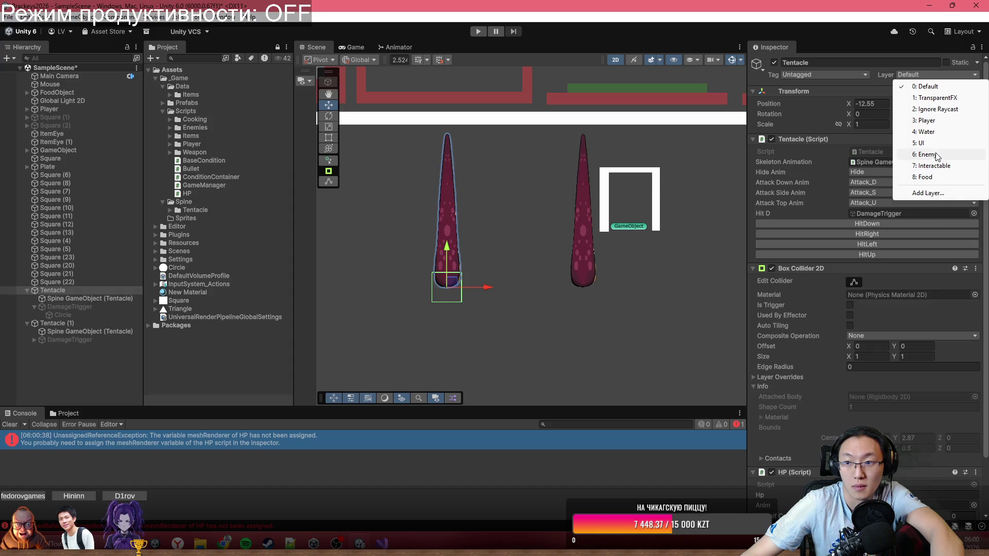
left_click(927, 155)
left_click(510, 290)
scroll(866, 257, "down", 2)
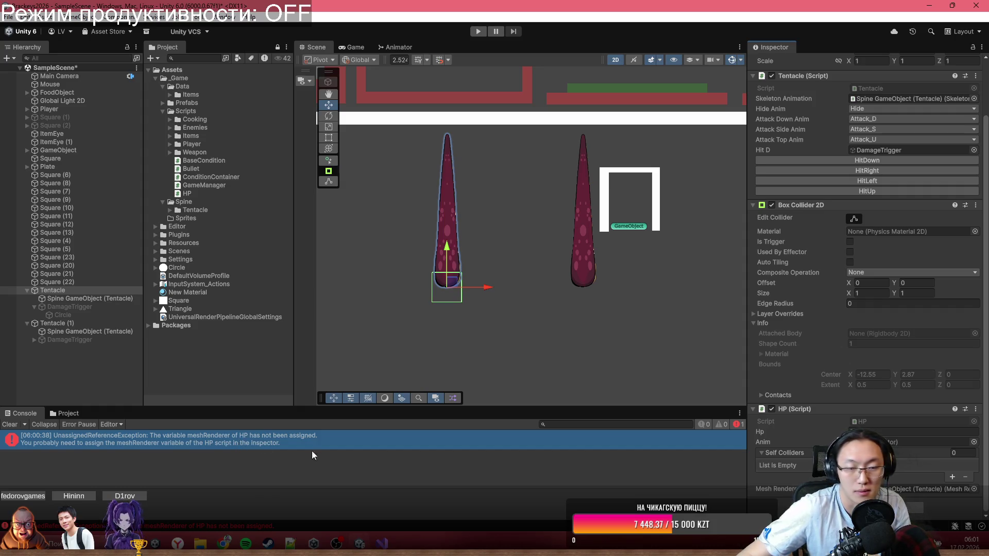
key("alt+Tab")
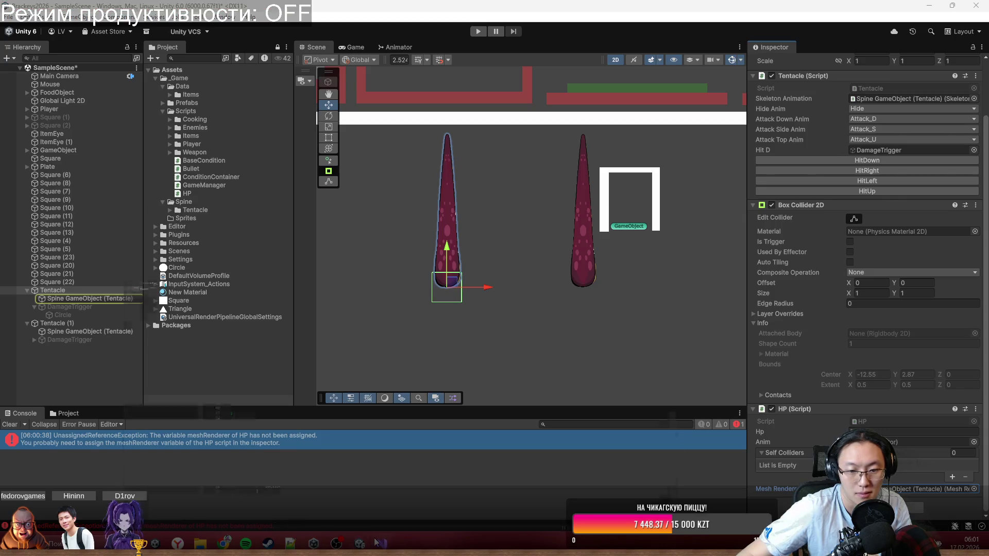
Highlight the MeshRenderer type on line 68 of HP.cs and review the script top.
scroll(293, 293, "up", 3)
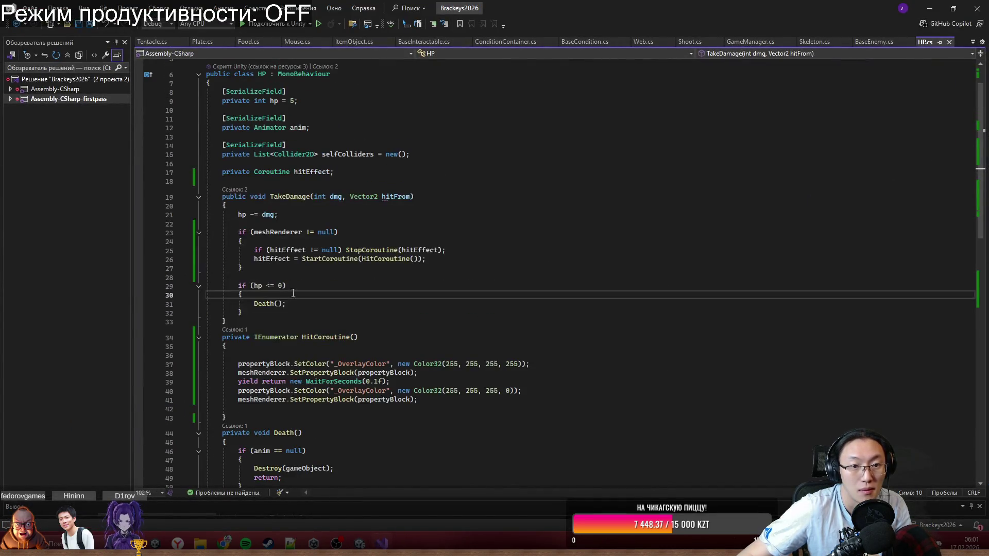
scroll(321, 254, "down", 9)
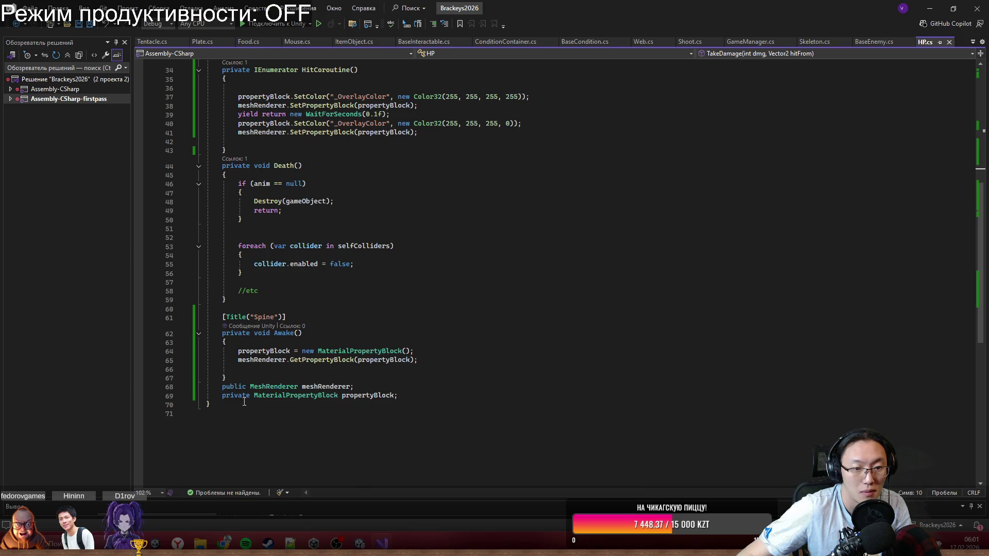
double_click(268, 387)
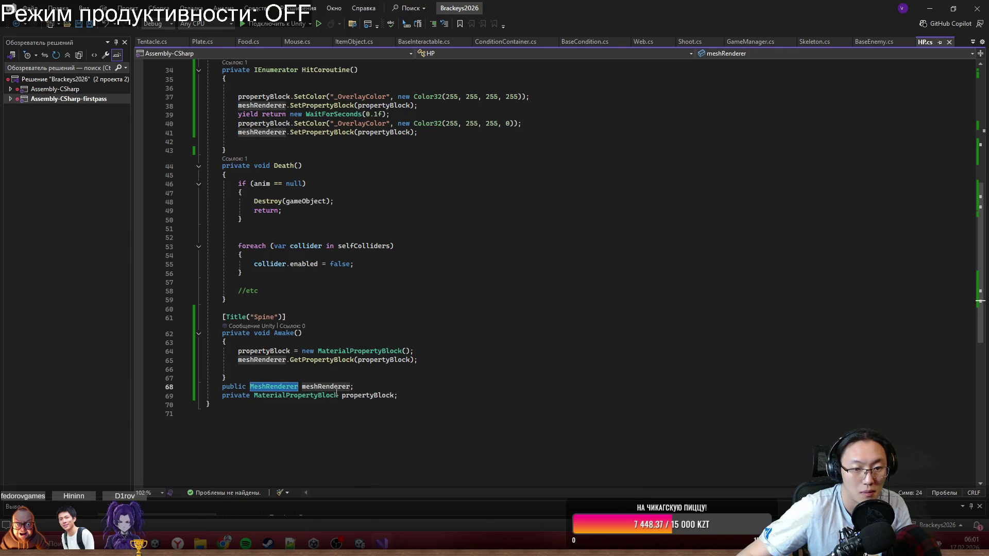
scroll(337, 393, "up", 6)
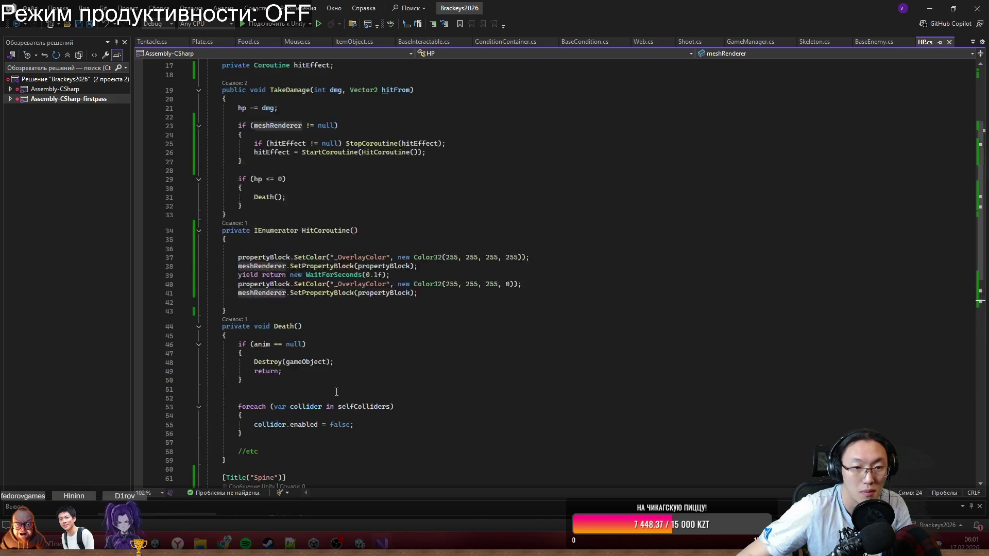
scroll(441, 258, "up", 3)
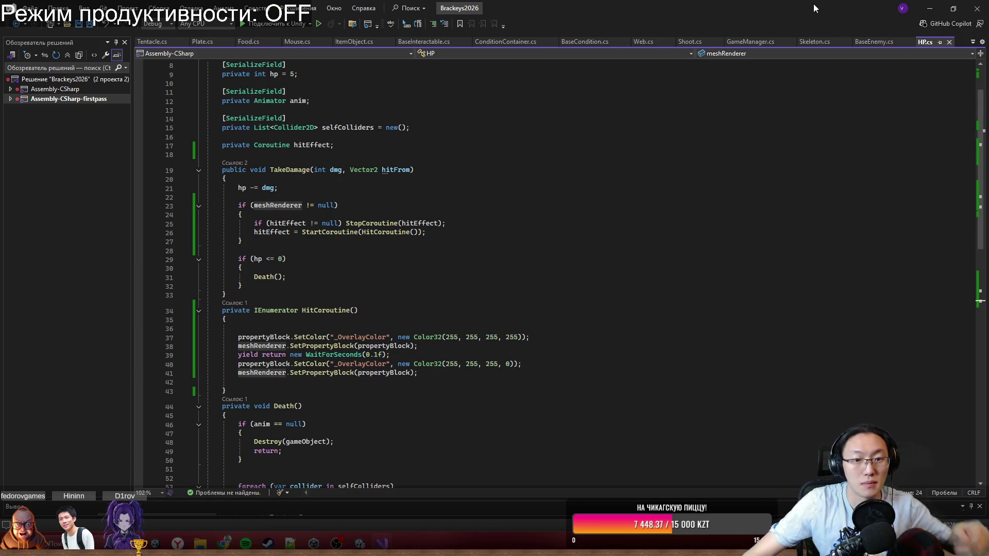
key("alt+Tab")
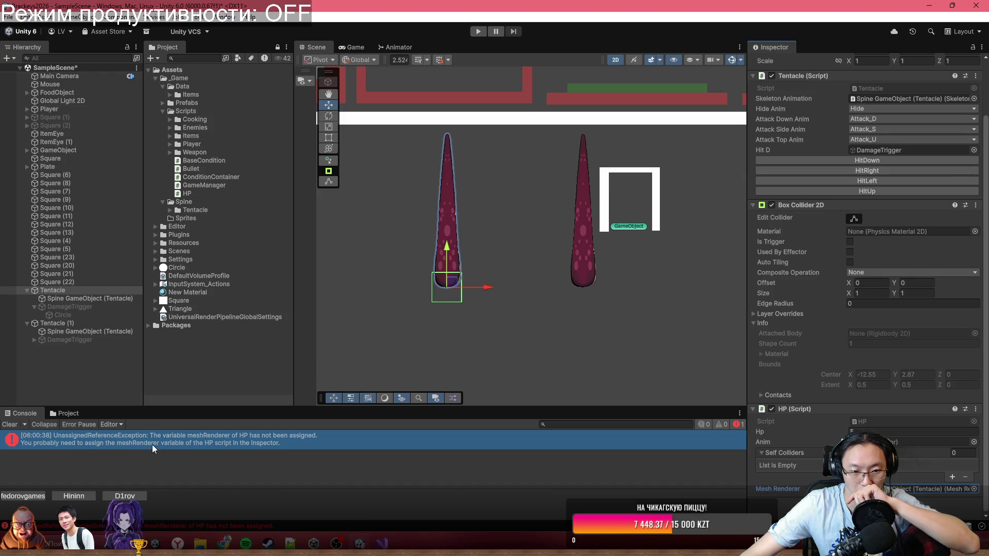
Follow the unassigned meshRenderer error to its GetPropertyBlock line and highlight every meshRenderer use.
left_click(153, 443)
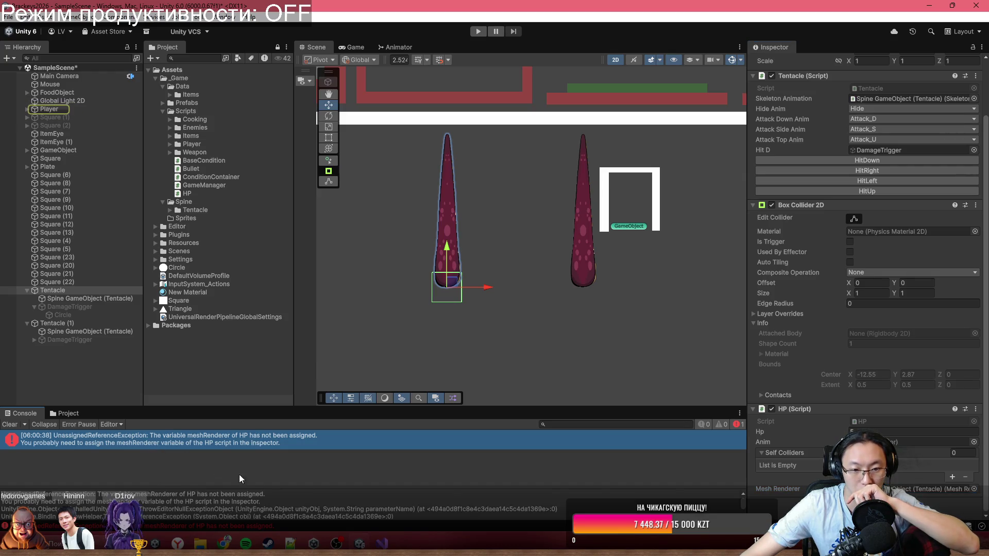
scroll(161, 514, "down", 3)
left_click(103, 508)
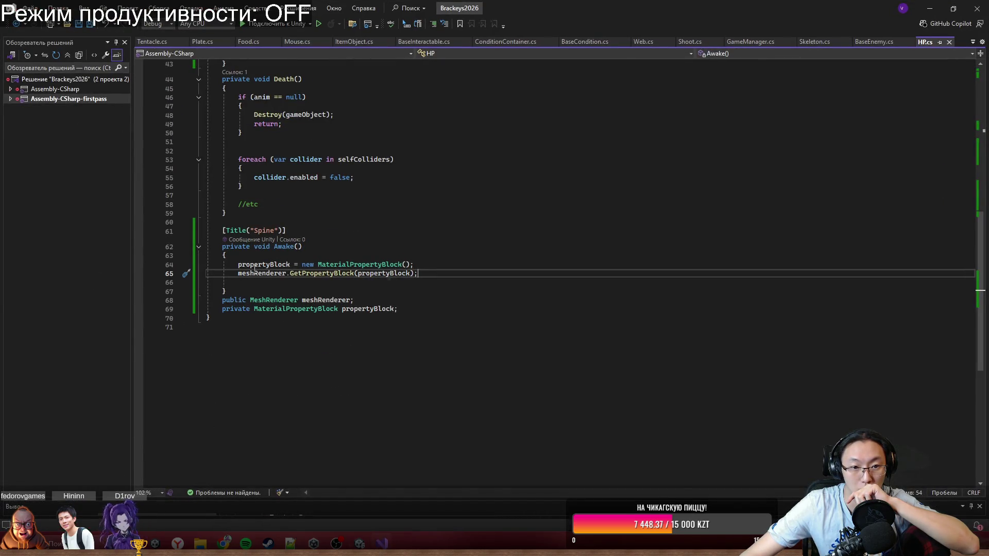
double_click(263, 275)
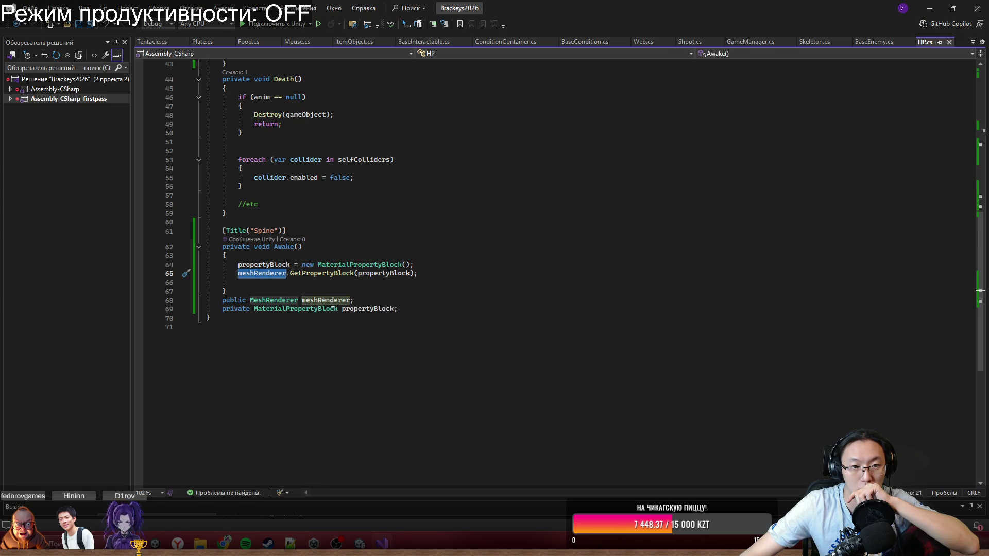
scroll(426, 375, "up", 14)
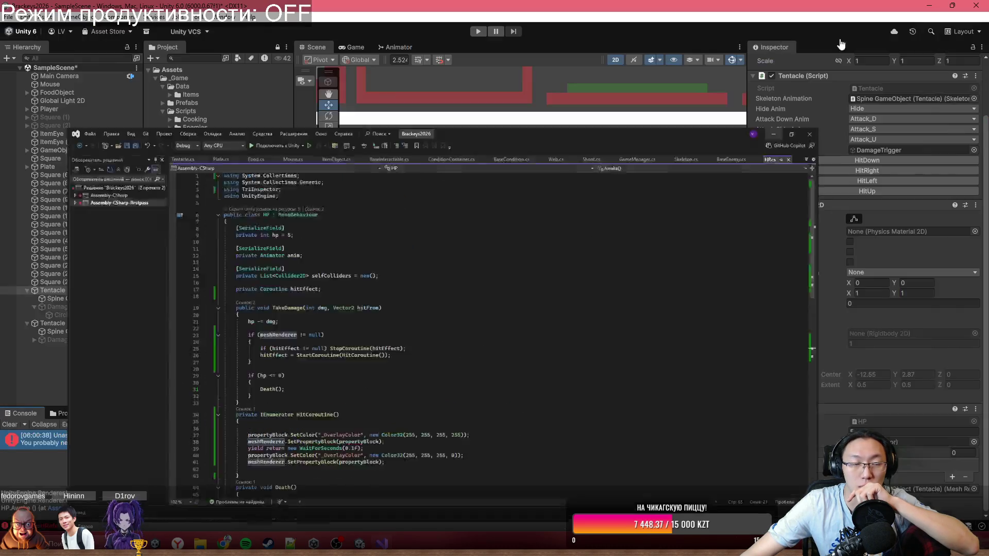
left_click(921, 15)
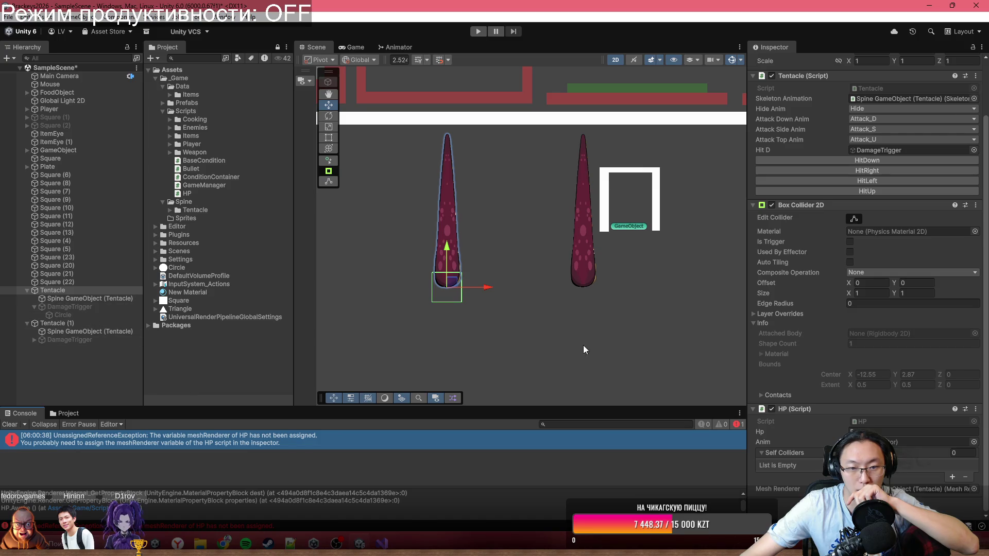
Ping the HP Mesh Renderer's source, select the Spine GameObject (Tentacle), and start Play.
left_click(927, 489)
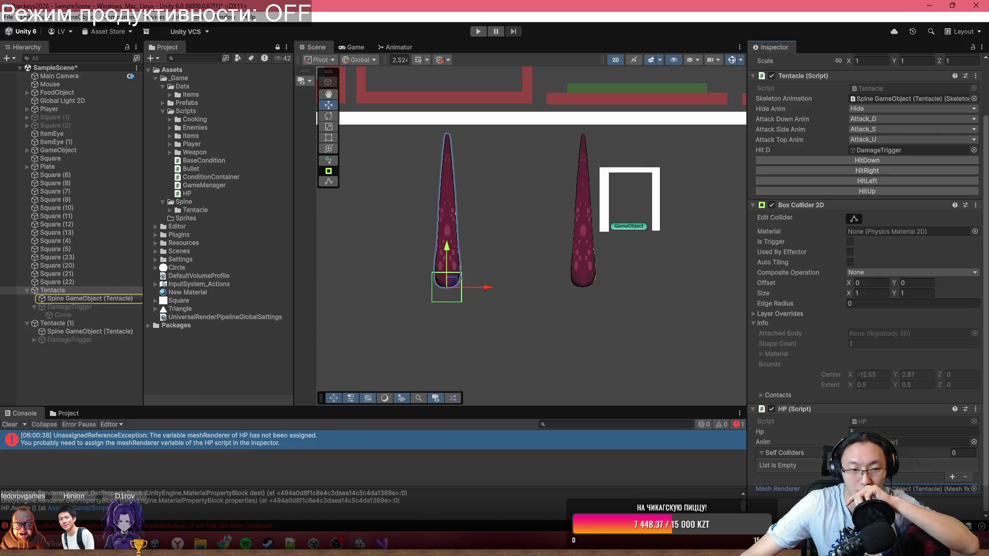
left_click(85, 299)
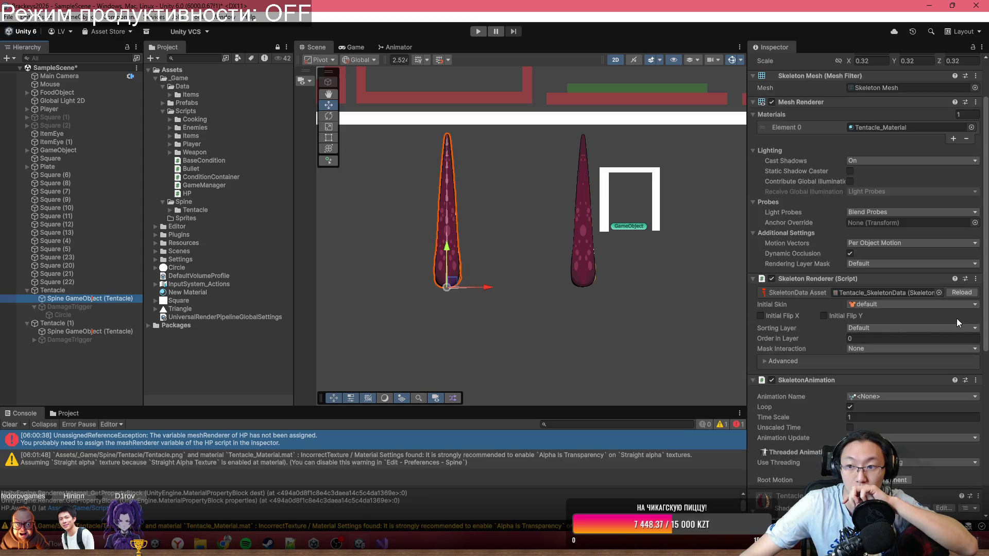
left_click(478, 31)
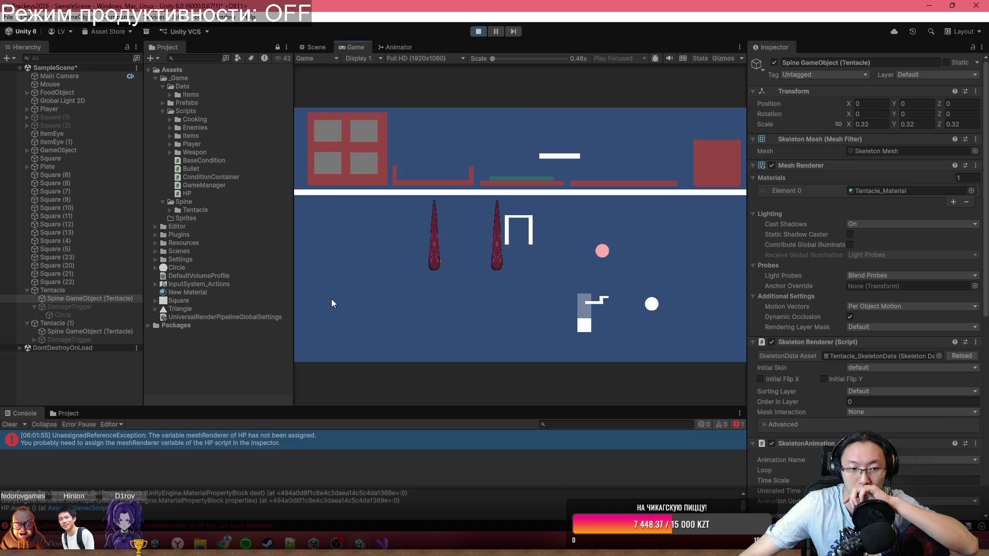
Move the player with A, D and S while firing bullets at both tentacles.
left_click(407, 268)
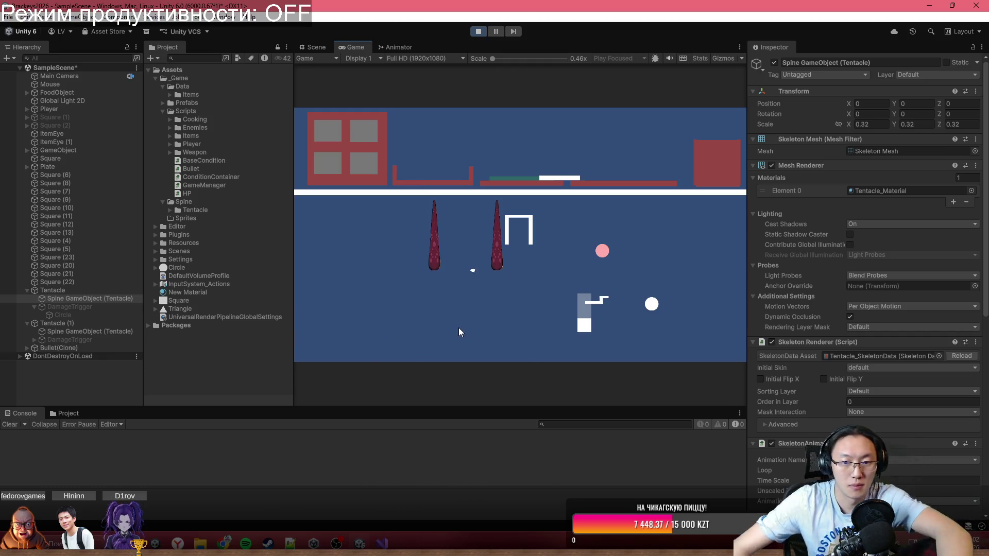
key("a")
left_click(417, 259)
left_click(419, 255)
key("a")
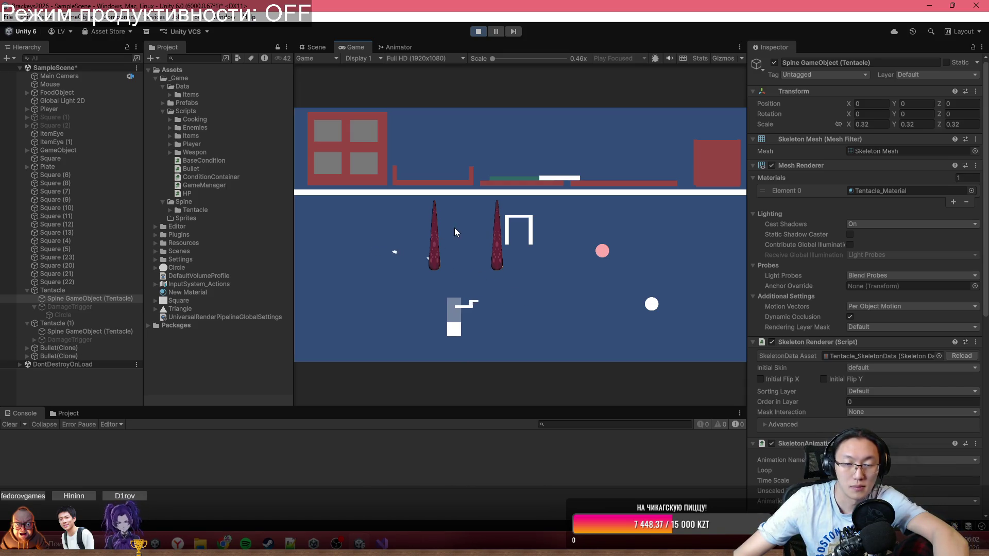
key("a")
left_click(468, 237)
left_click(475, 260)
left_click(472, 285)
left_click(437, 309)
key("d")
left_click(418, 311)
left_click(422, 314)
key("s")
left_click(371, 236)
key("a")
key("a")
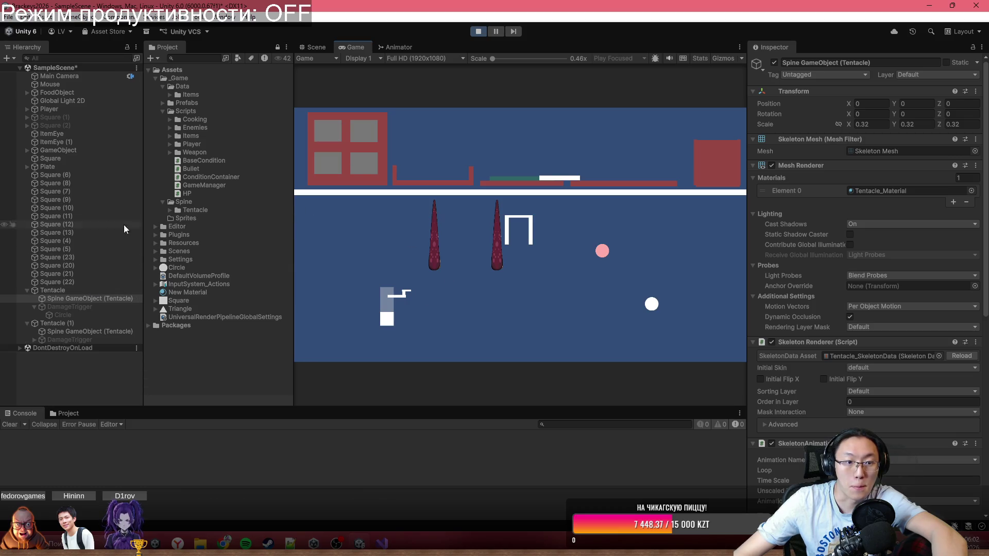
Inspect the Tentacle mid-play, fire a few more shots, then pause and select a fired bullet.
left_click(52, 290)
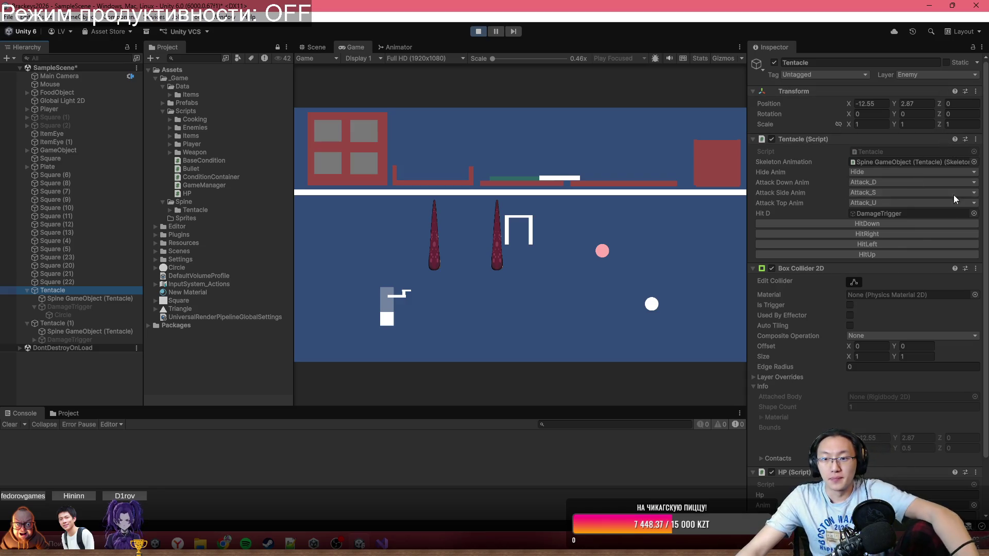
scroll(898, 251, "down", 3)
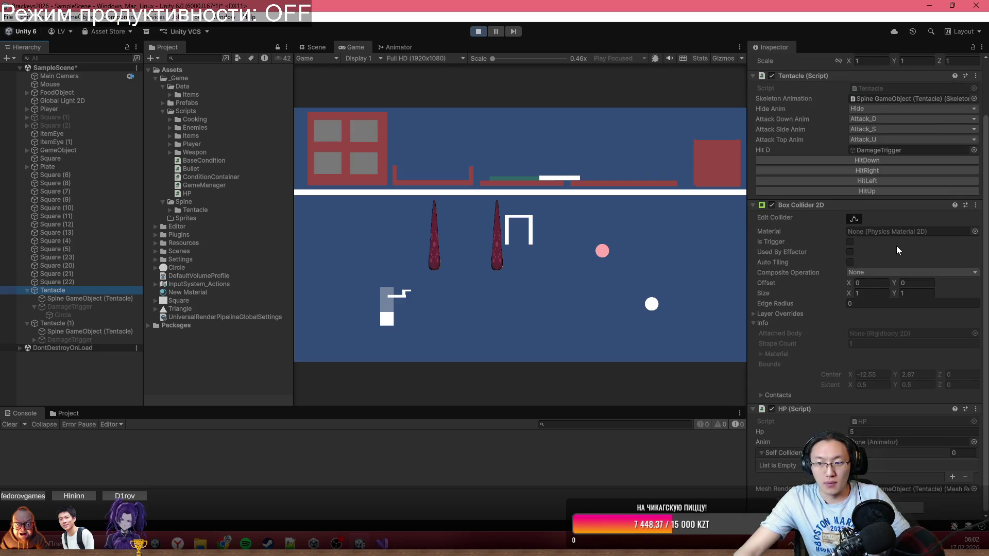
scroll(898, 251, "up", 3)
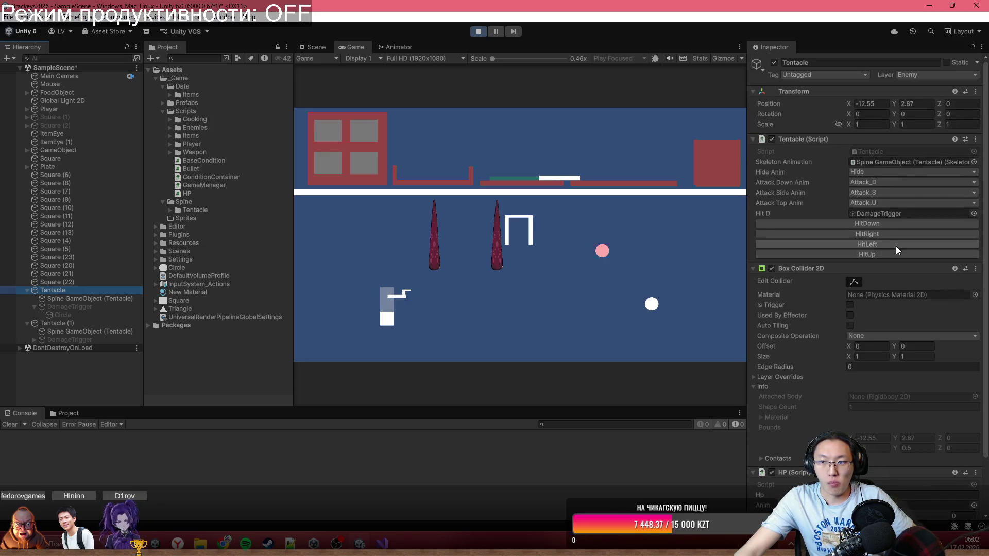
left_click(447, 284)
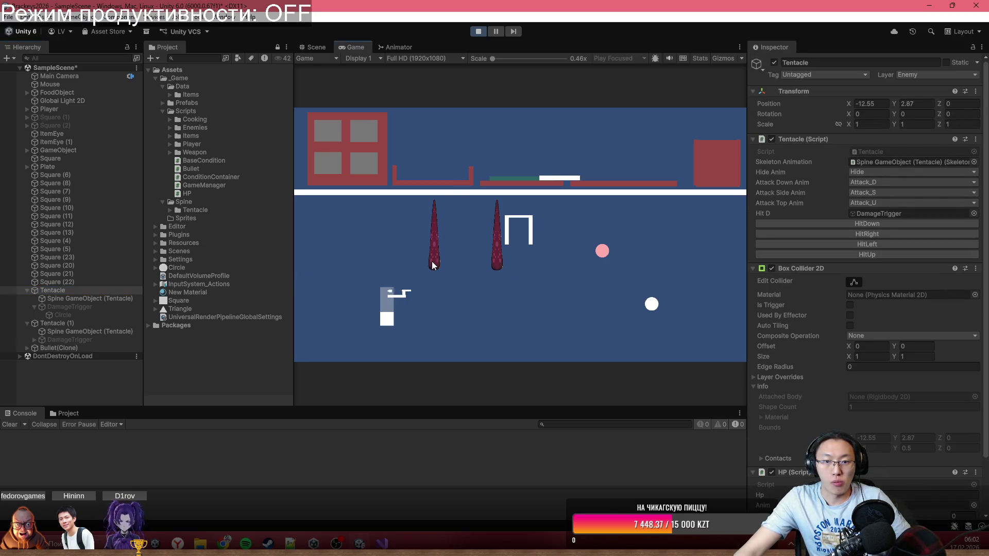
key("a")
left_click(496, 170)
left_click(495, 31)
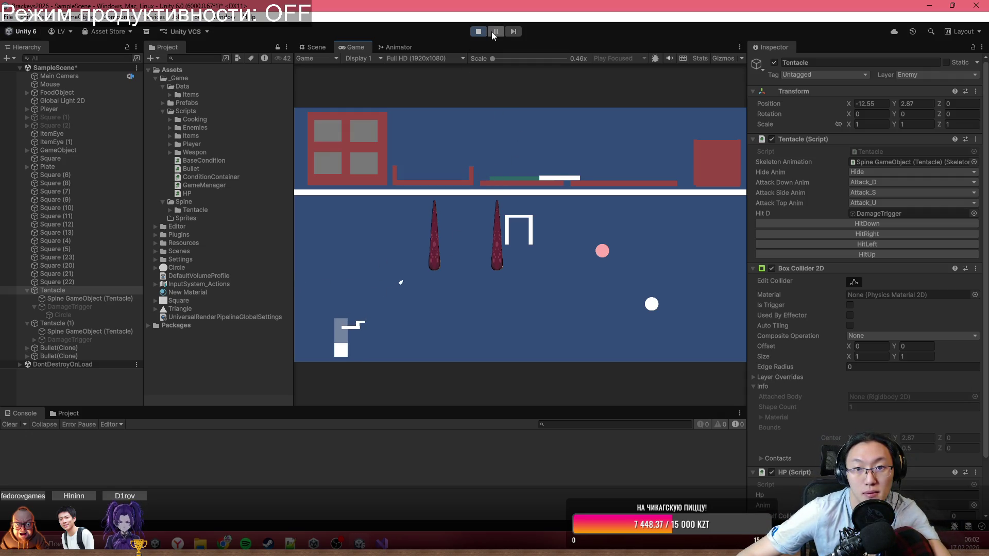
left_click(314, 47)
left_click(124, 348)
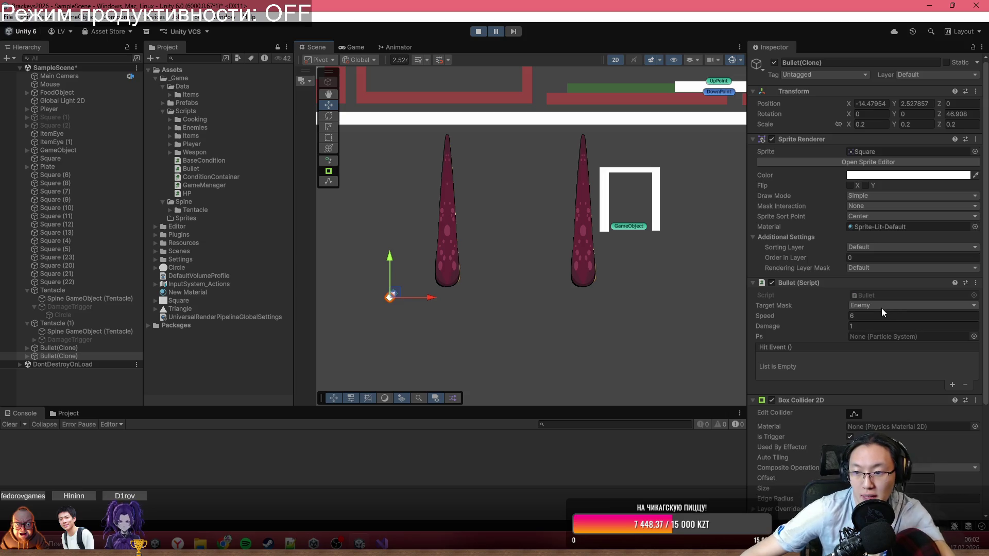
Scroll the Bullet(Clone) Inspector to its Box Collider 2D, then exit Play mode.
scroll(881, 320, "down", 3)
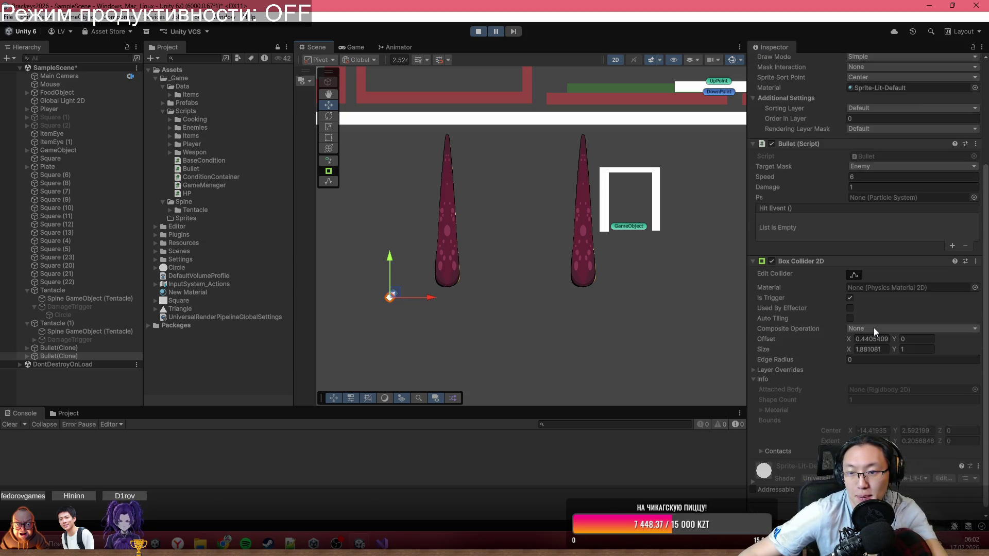
left_click(479, 32)
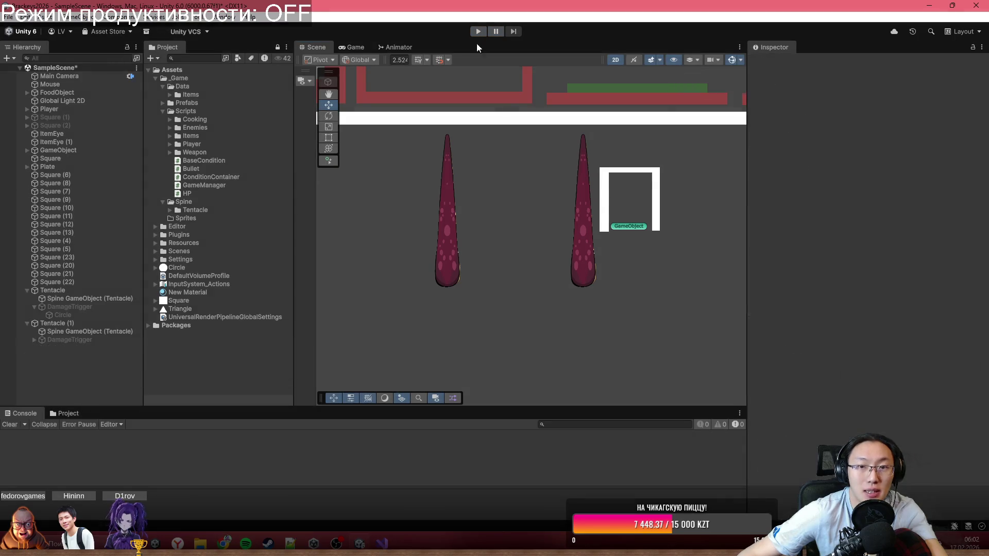
Give the left Tentacle a Rigidbody 2D with Body Type set to Kinematic.
left_click(452, 280)
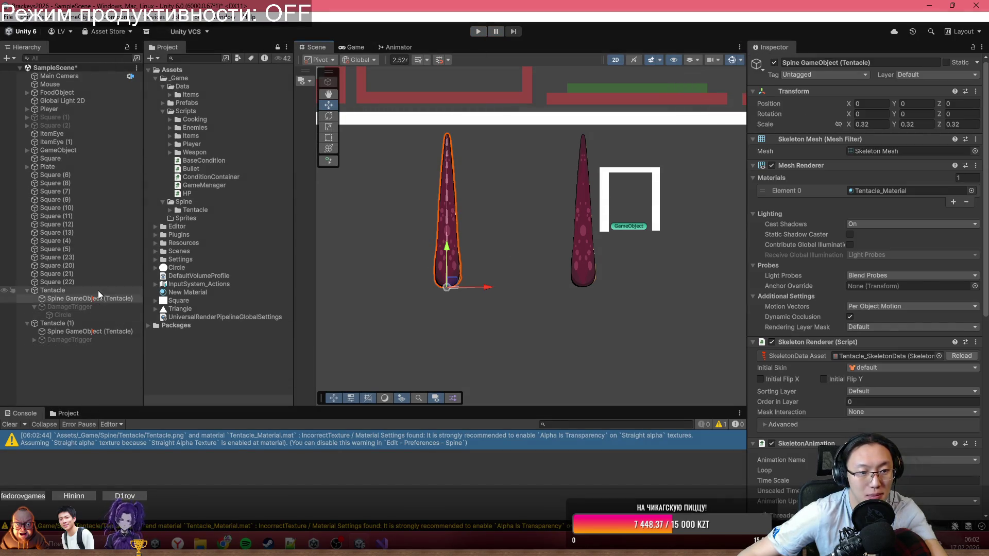
scroll(936, 381, "down", 2)
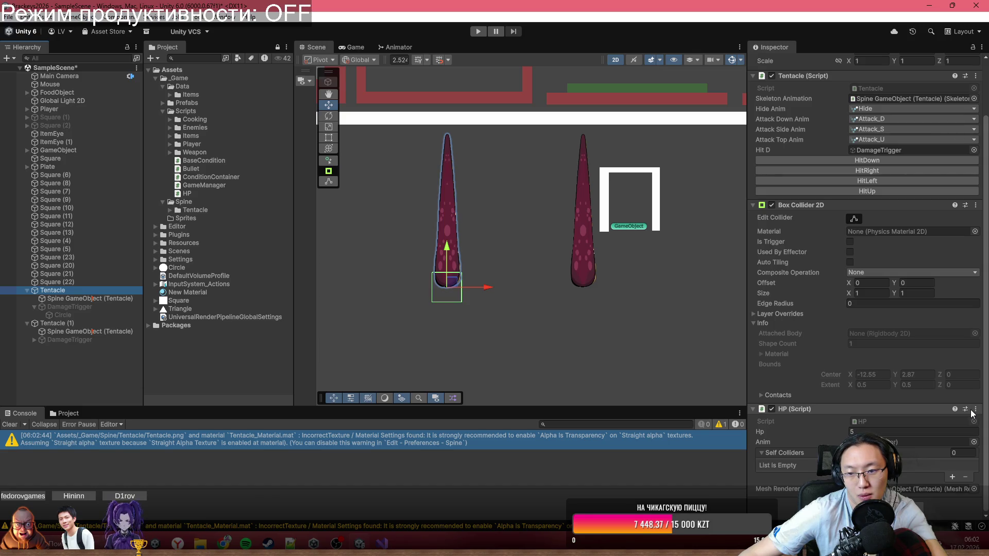
key("ctrl+shift+a")
type("Rig")
key("Return")
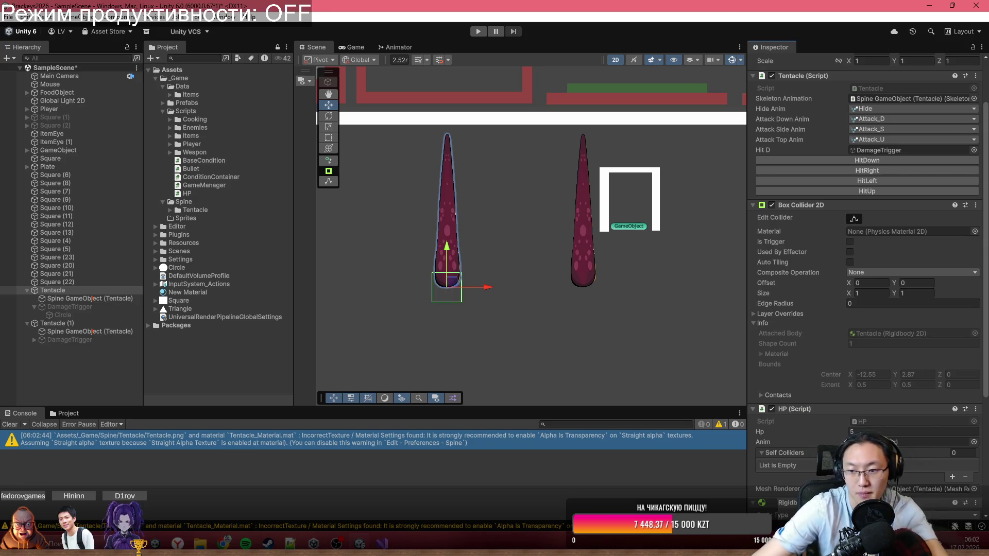
left_click(888, 336)
left_click(870, 355)
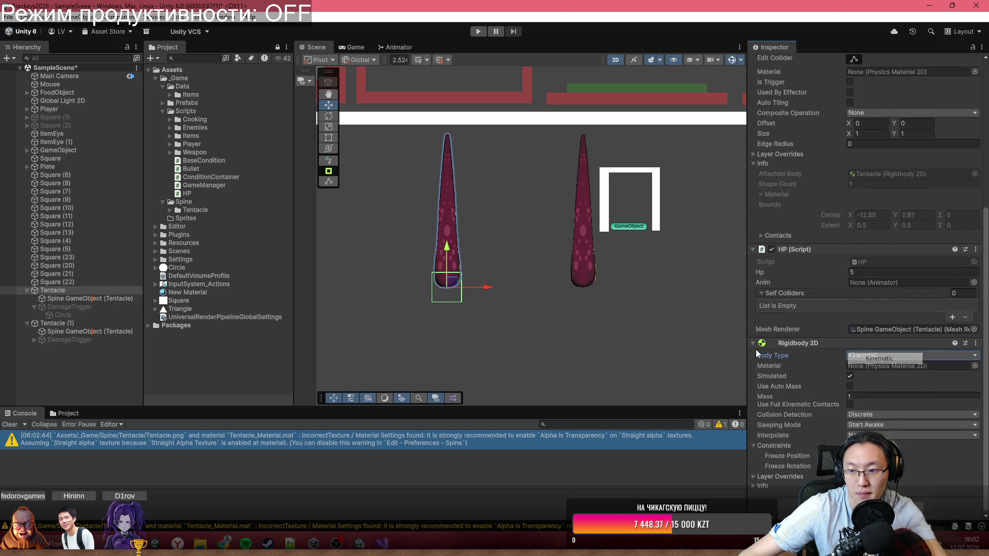
Playtest shooting the Tentacle, then stop the game.
left_click(478, 31)
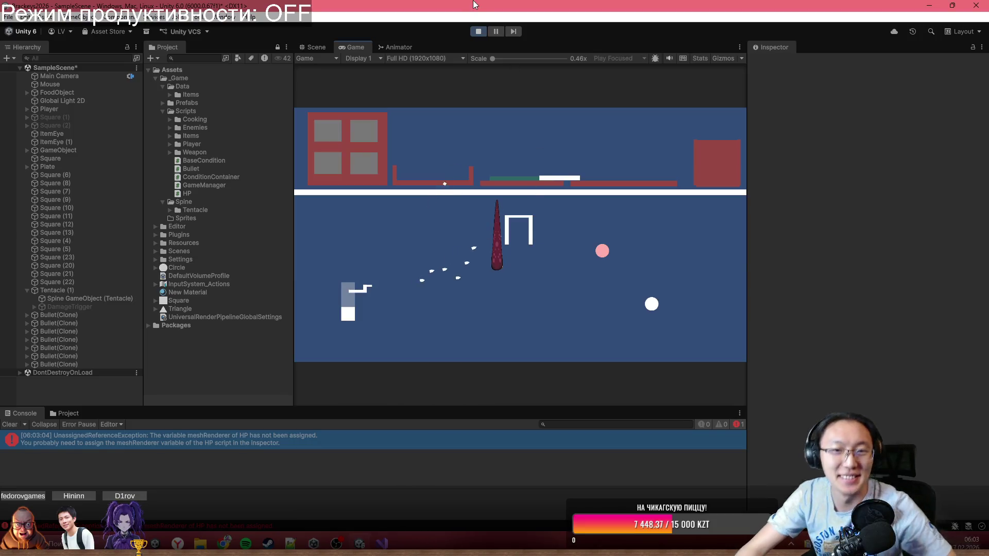
left_click(478, 31)
key("alt+Tab")
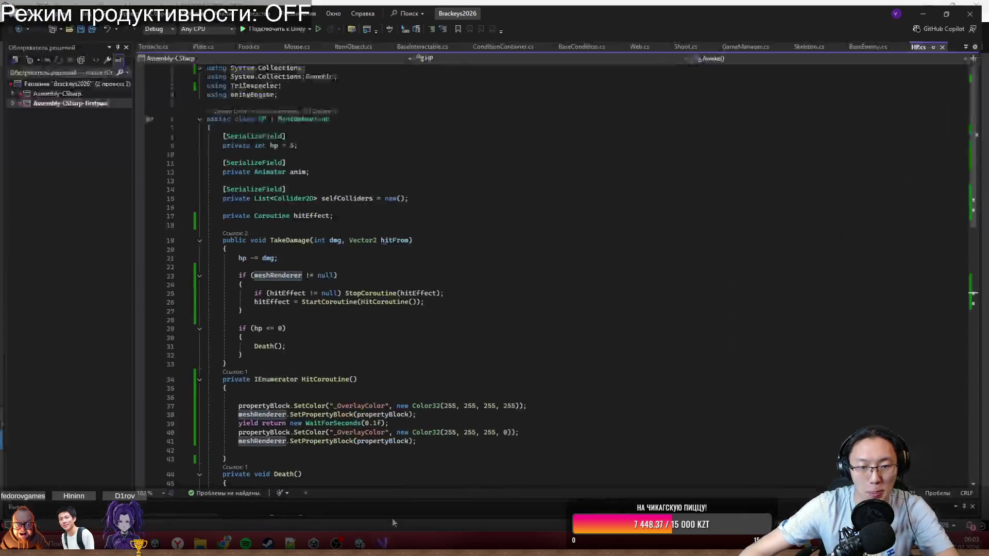
Insert an if (meshRenderer != null) block at the start of Awake().
scroll(334, 341, "down", 12)
left_click(417, 328)
left_click(403, 303)
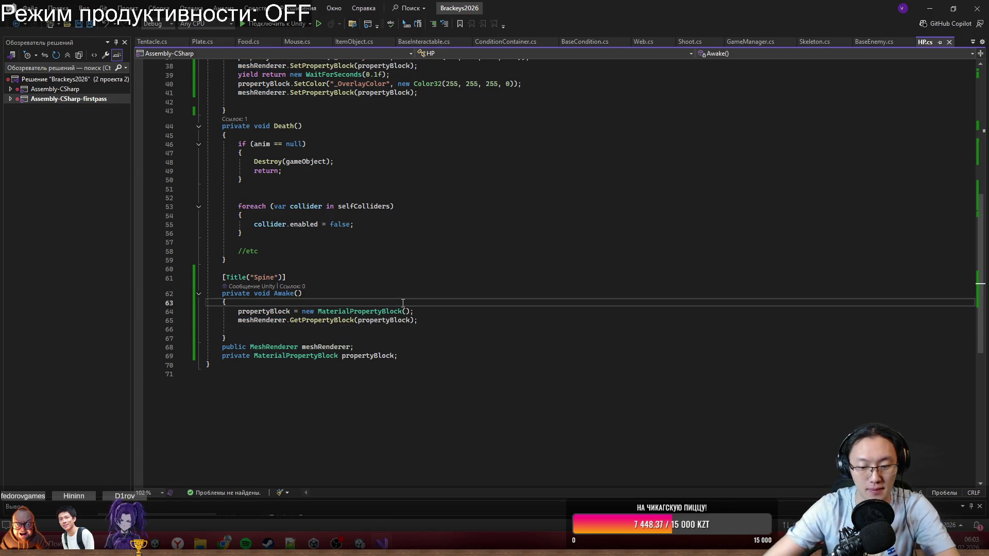
key("Return")
type("if ")
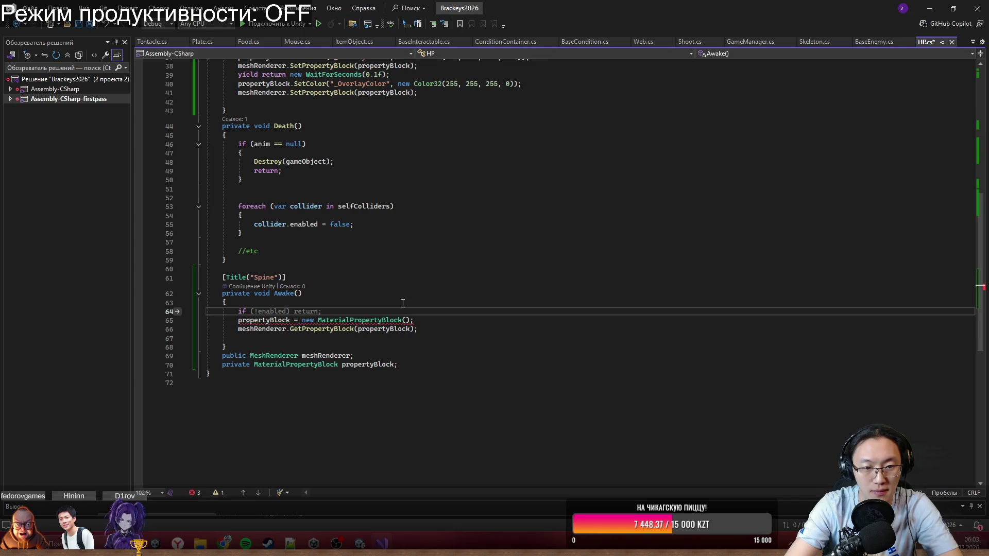
type("(meshRenderer ")
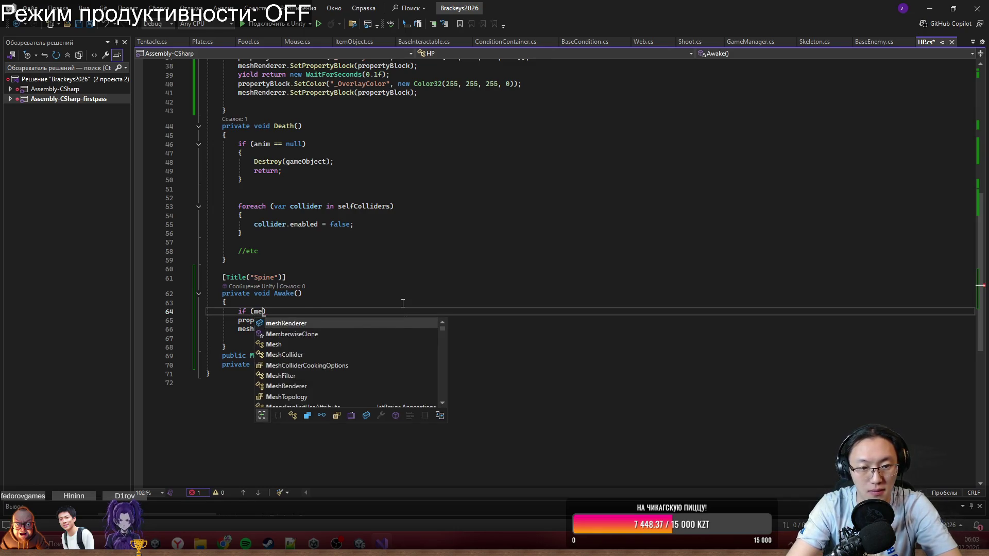
type("!= null")
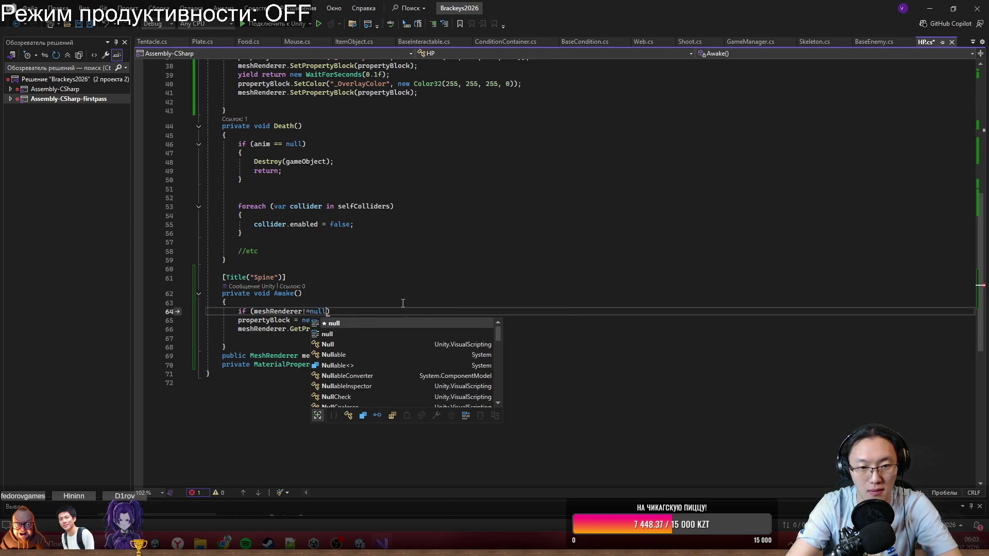
type(")")
key("Return")
type("{")
key("Return")
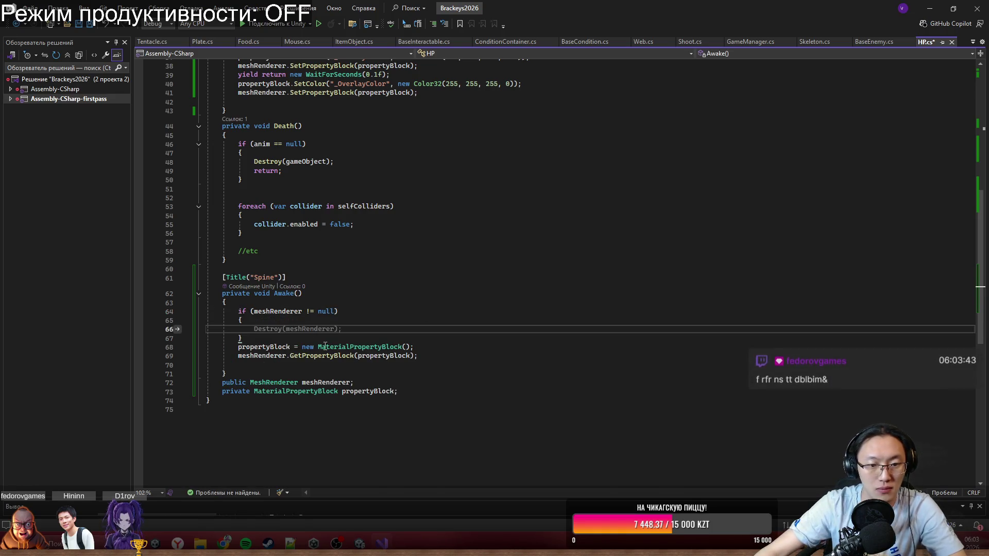
Move the propertyBlock and GetPropertyBlock lines inside the if block, remove the blank line, and save.
left_click(423, 356)
key("shift+Home")
key("shift+Home")
key("shift+Up")
key("ctrl+x")
left_click(424, 329)
key("ctrl+v")
key("Up")
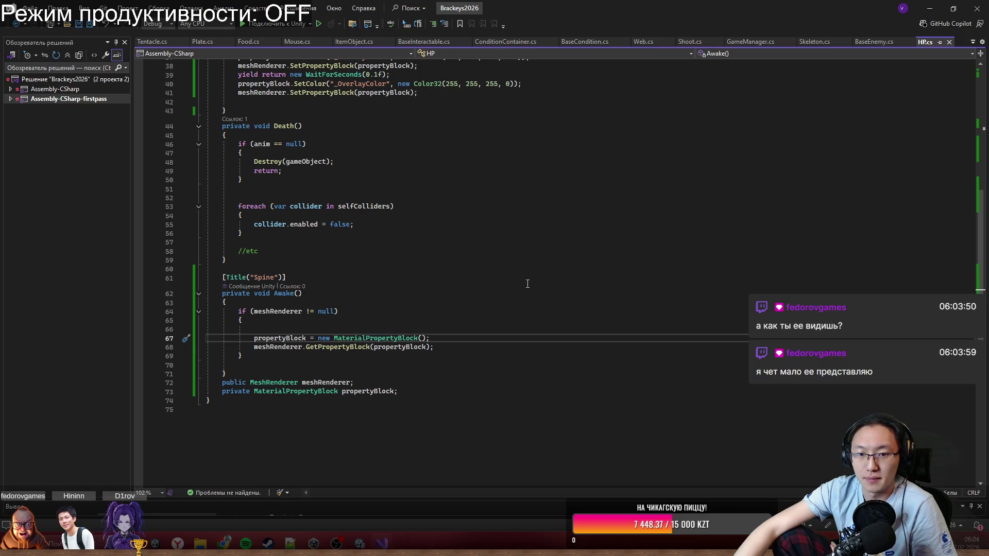
left_click(439, 329)
key("shift+Up")
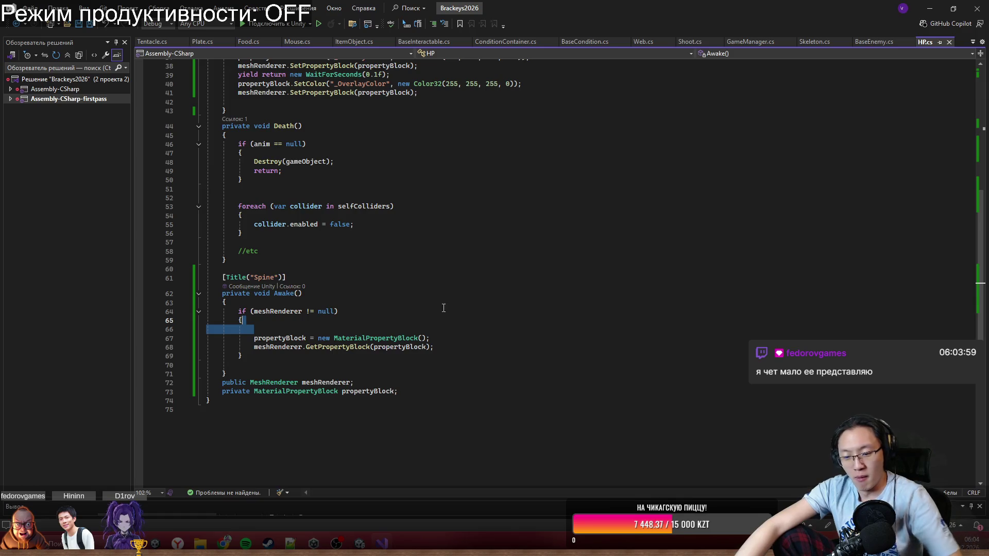
key("Delete")
key("ctrl+s")
Scroll up through HP.cs to review HitCoroutine, then return to Unity.
left_click(494, 315)
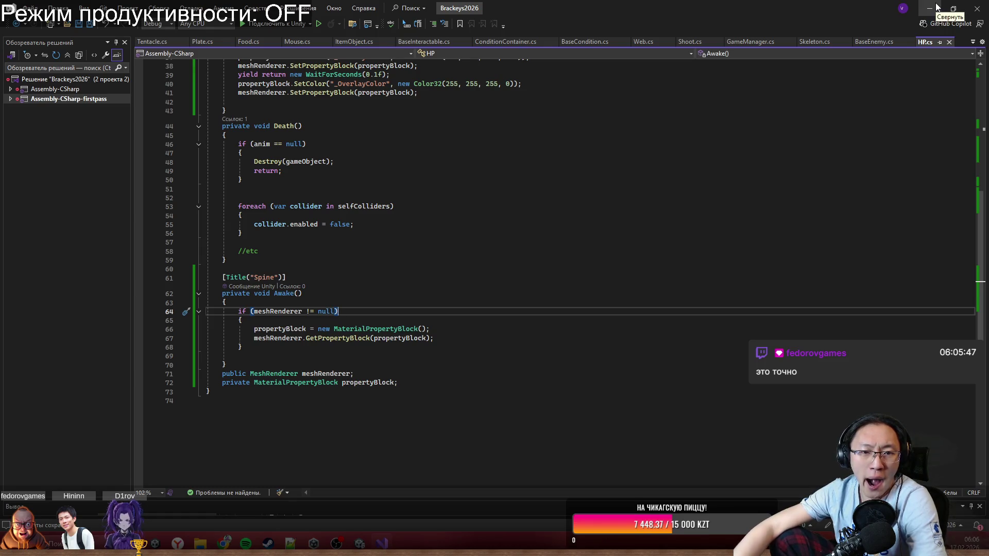
scroll(397, 185, "up", 2)
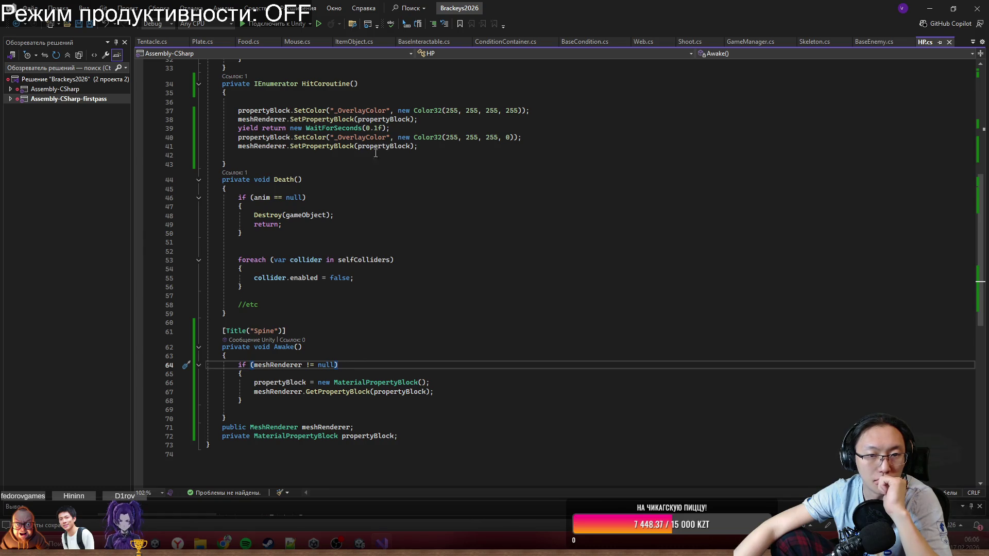
scroll(449, 128, "up", 3)
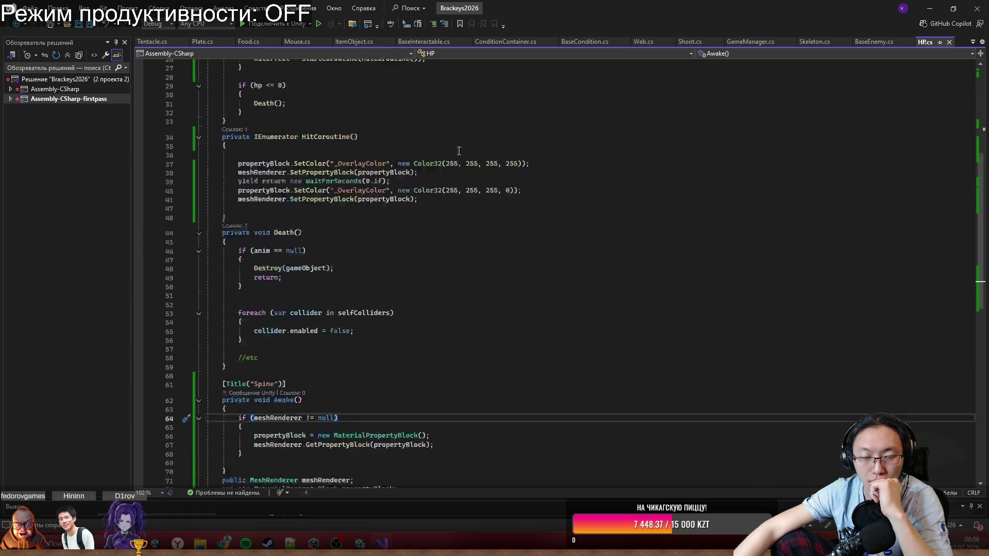
key("alt+Tab")
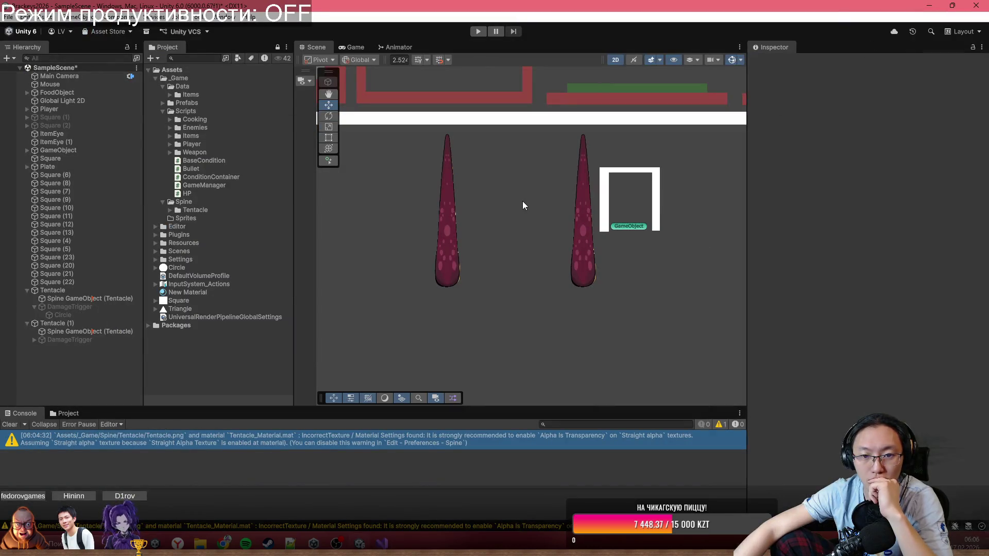
Select the left tentacle and test a colour change on Tentacle_Material's Albedo.
left_click(448, 226)
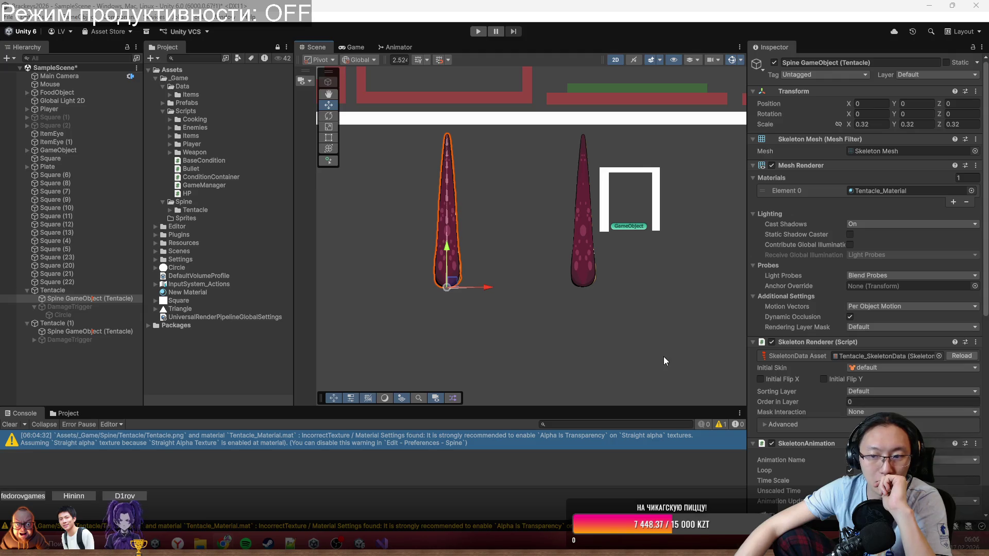
scroll(872, 410, "down", 7)
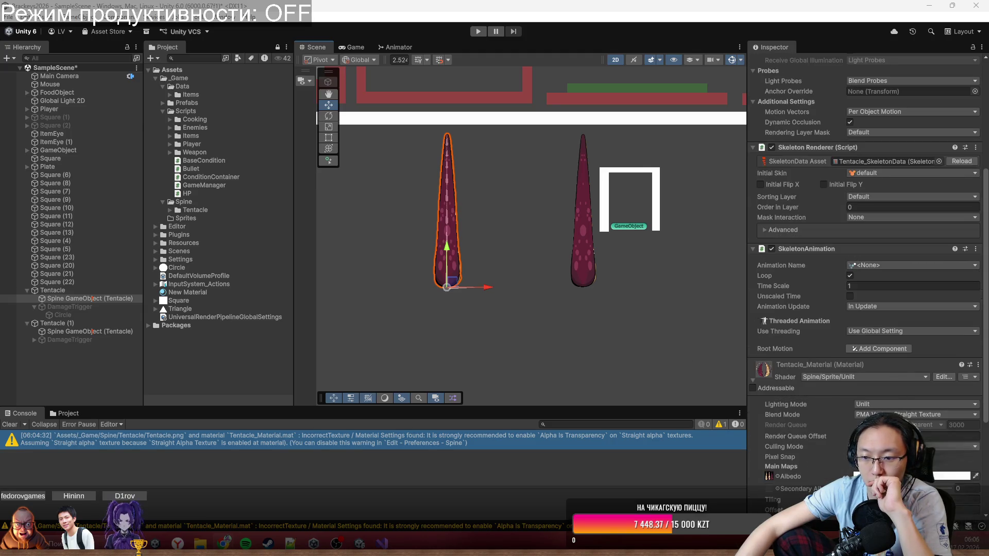
scroll(896, 411, "down", 3)
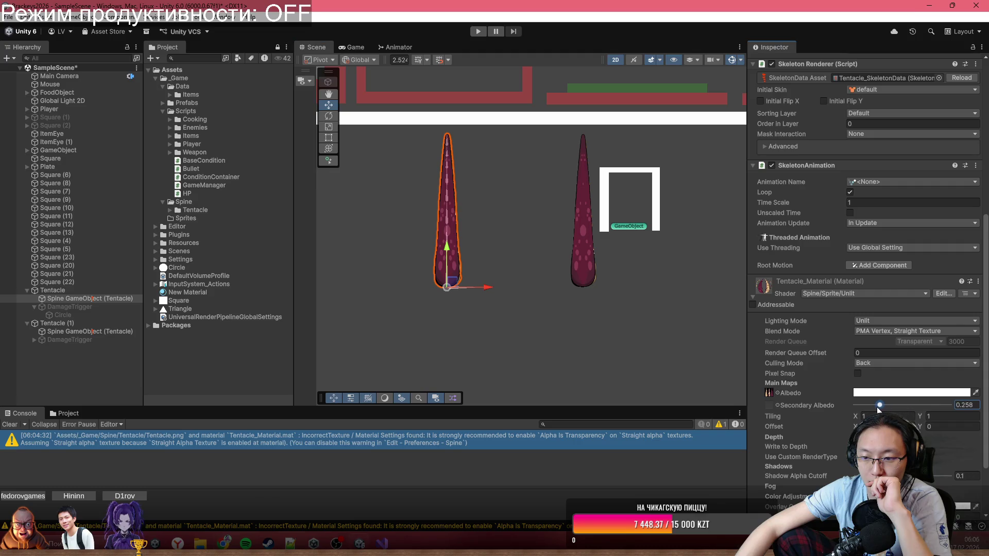
left_click(907, 393)
mouse_move(942, 487)
left_mouse_down()
mouse_move(928, 486)
mouse_move(961, 492)
left_mouse_up()
Set the albedo alpha to 255, then lower it to 206 and close the picker.
type("0")
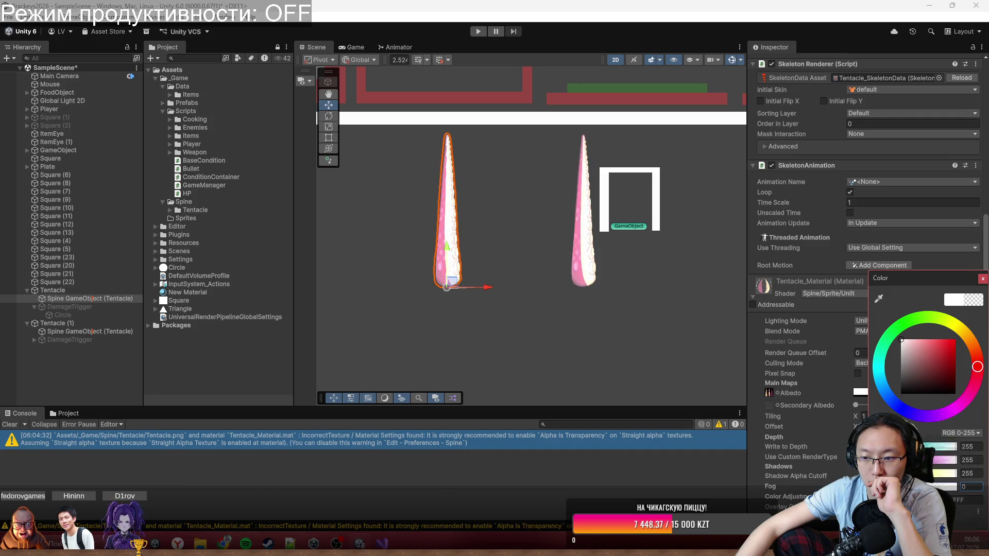
type("255")
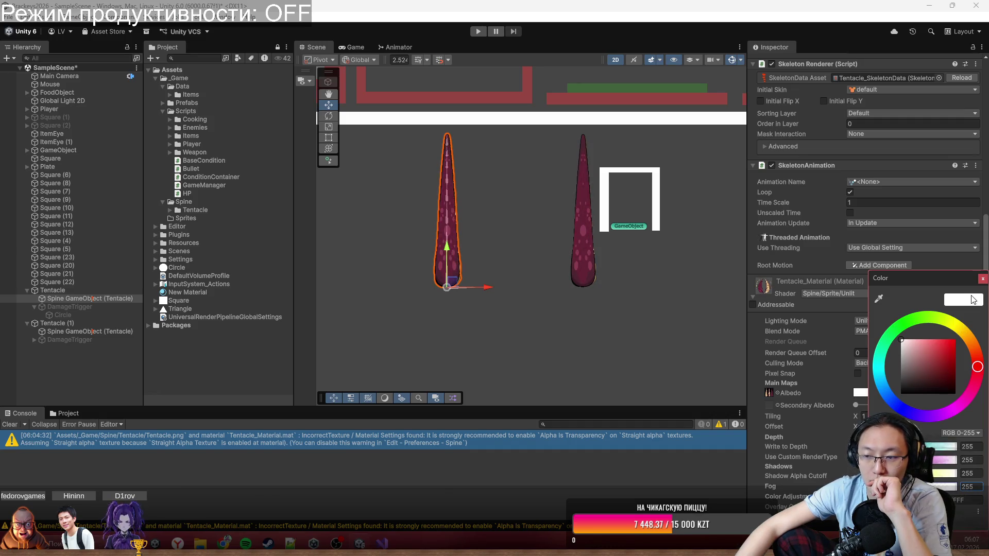
mouse_move(943, 488)
left_mouse_down()
mouse_move(933, 487)
mouse_move(984, 487)
left_mouse_up()
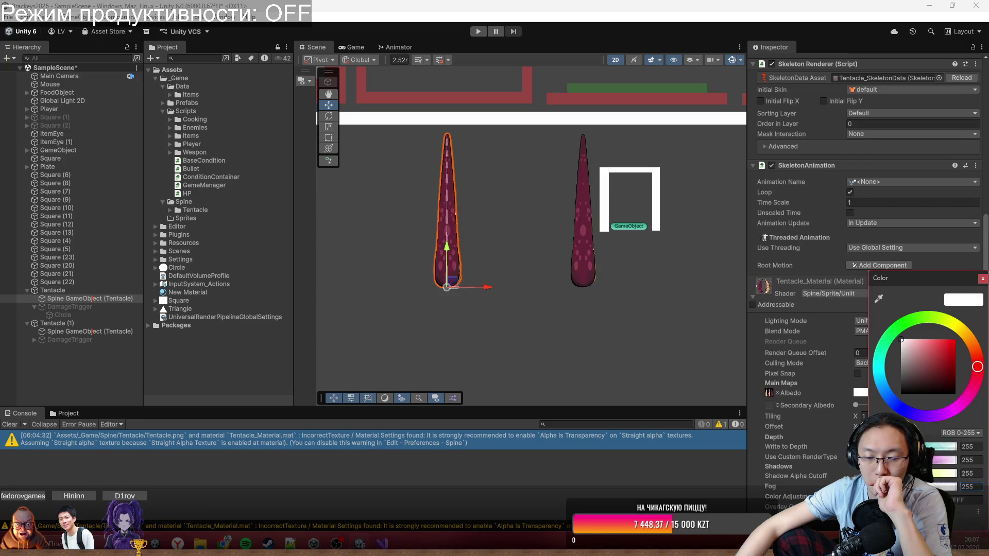
left_click(983, 280)
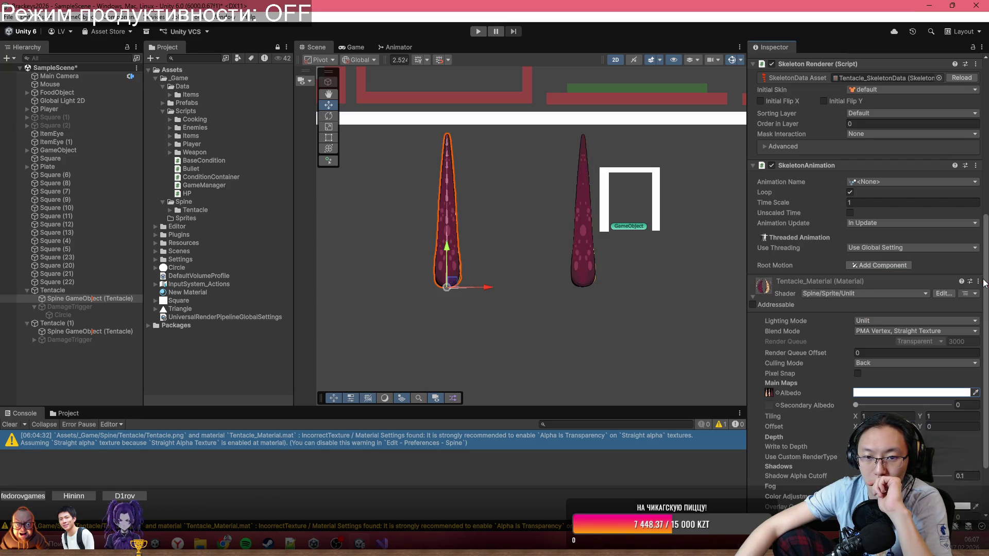
scroll(840, 363, "up", 5)
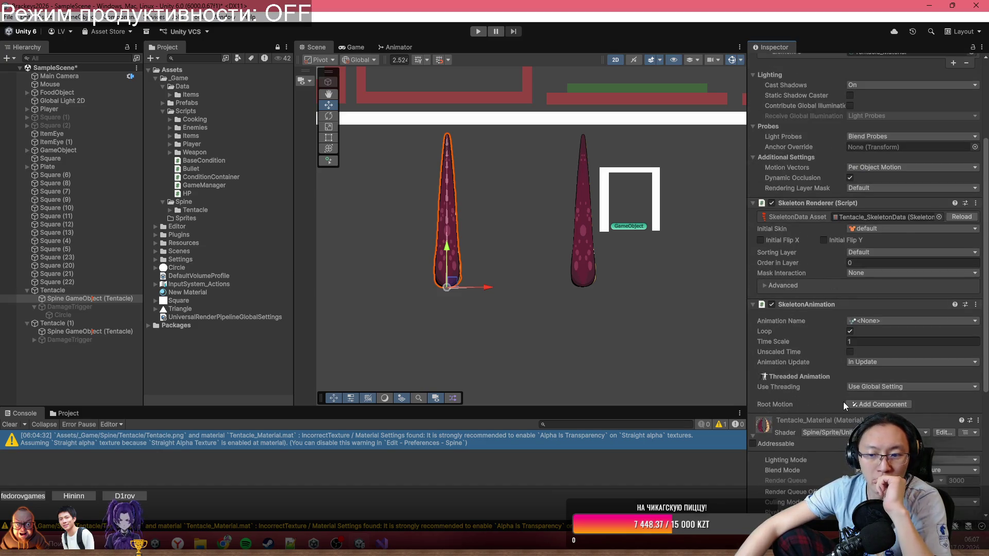
scroll(840, 421, "up", 2)
scroll(840, 421, "up", 3)
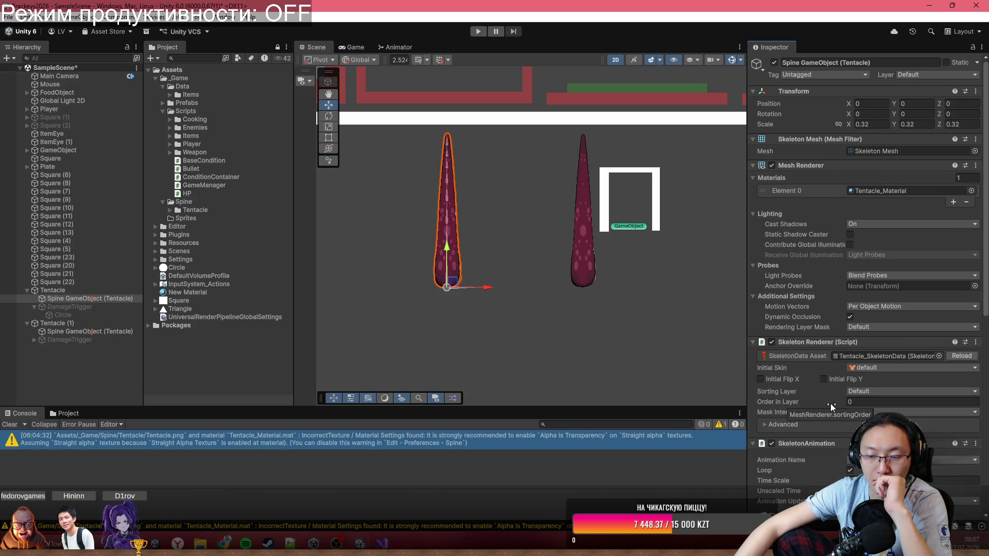
scroll(832, 408, "down", 3)
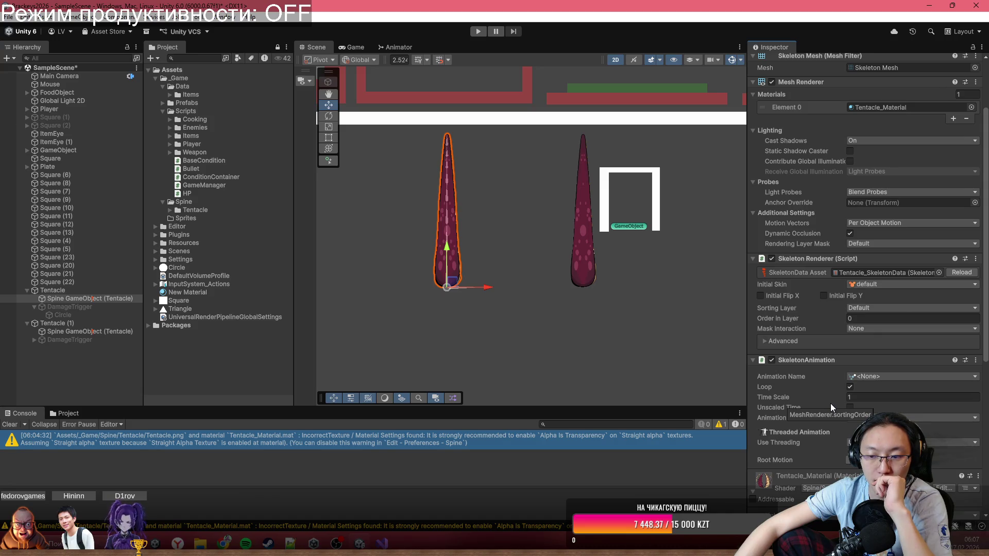
scroll(831, 408, "down", 3)
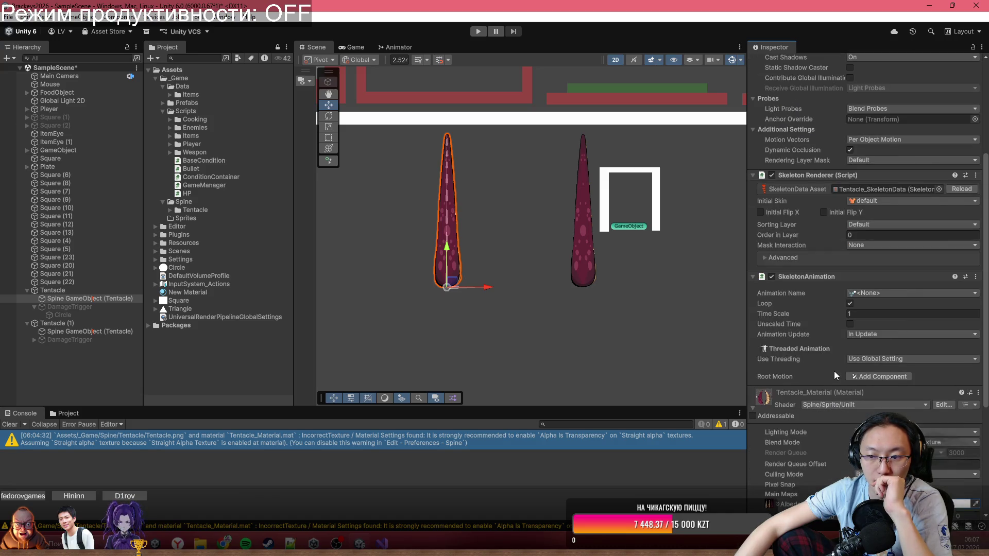
scroll(837, 377, "down", 3)
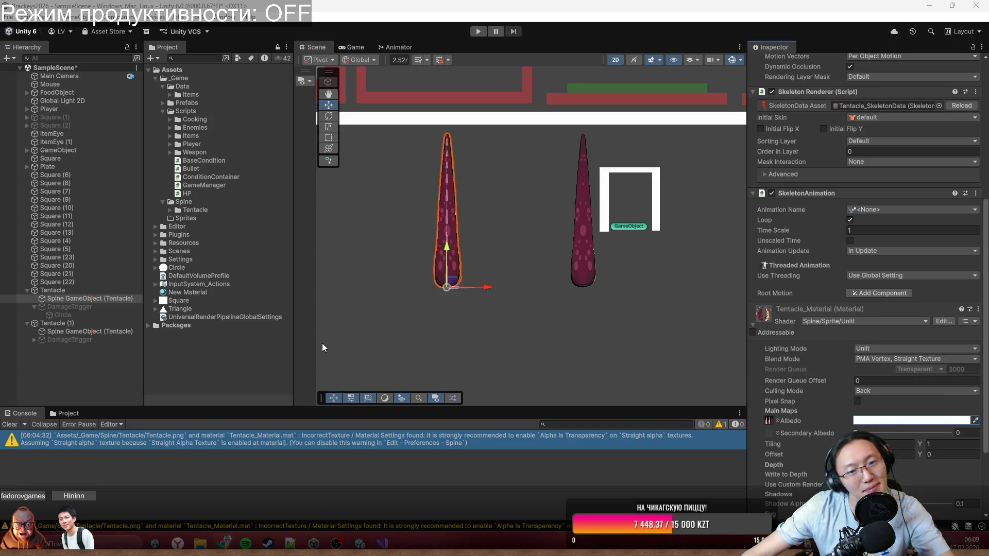
Select the Tentacle (1) object in the hierarchy, then switch to the YouGile board.
scroll(460, 324, "down", 4)
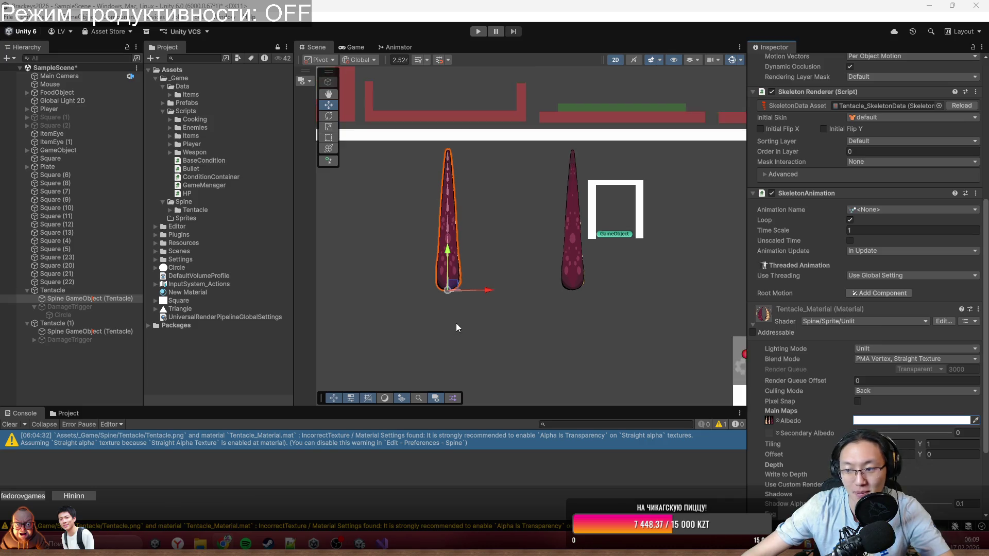
scroll(460, 323, "up", 5)
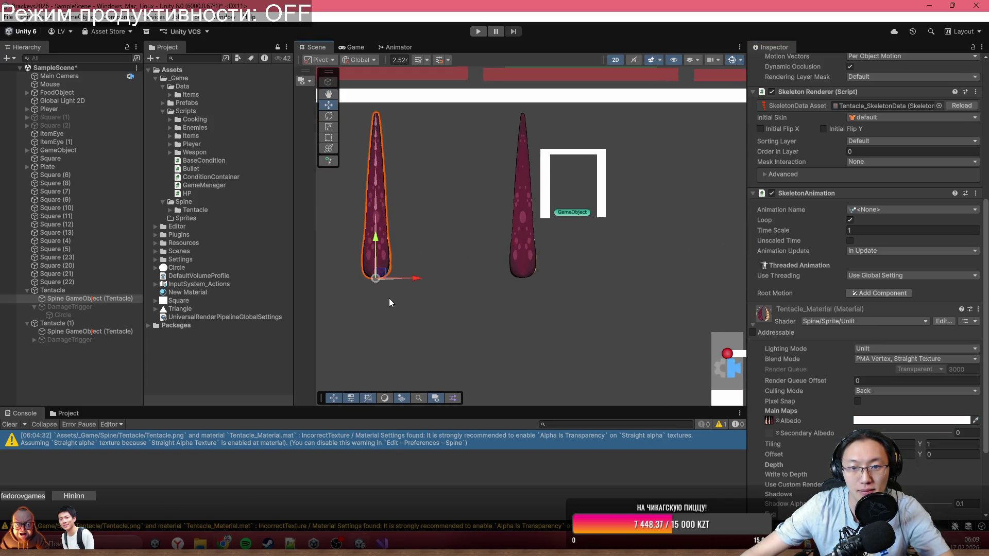
scroll(592, 234, "down", 2)
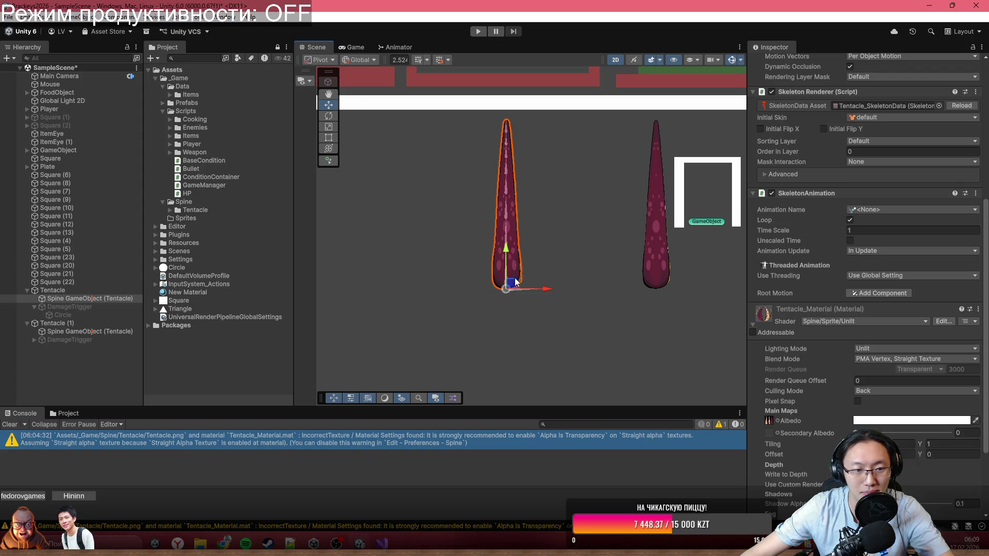
left_click(82, 299)
left_click(110, 325)
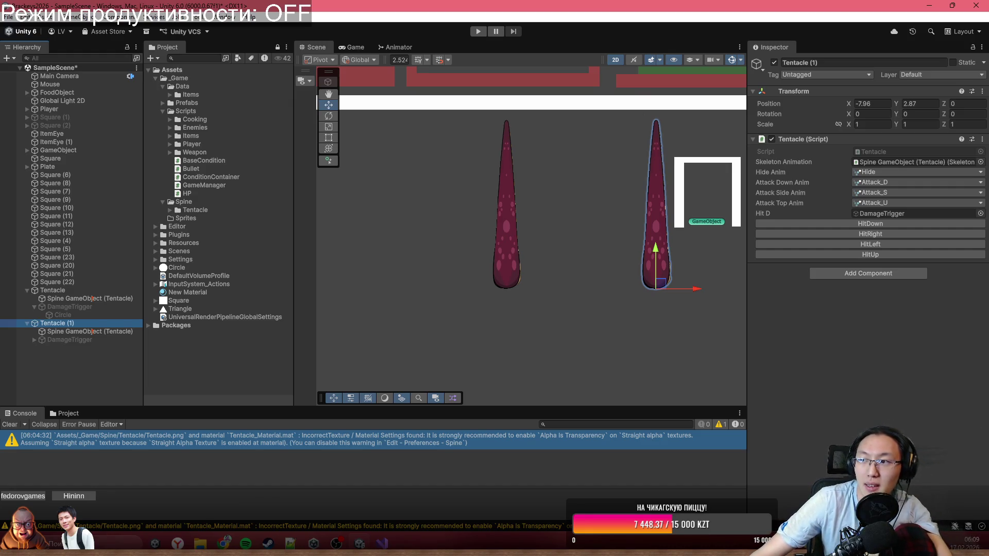
key("alt+Tab")
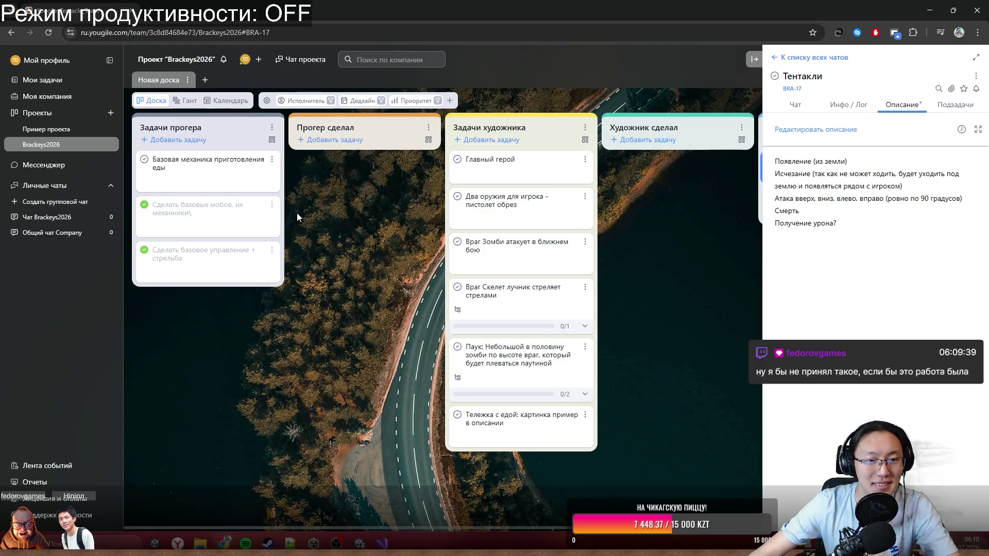
Add the task 'Полностью рабочая атакующая тентакля' to the top of Задачи прогера.
left_click(189, 140)
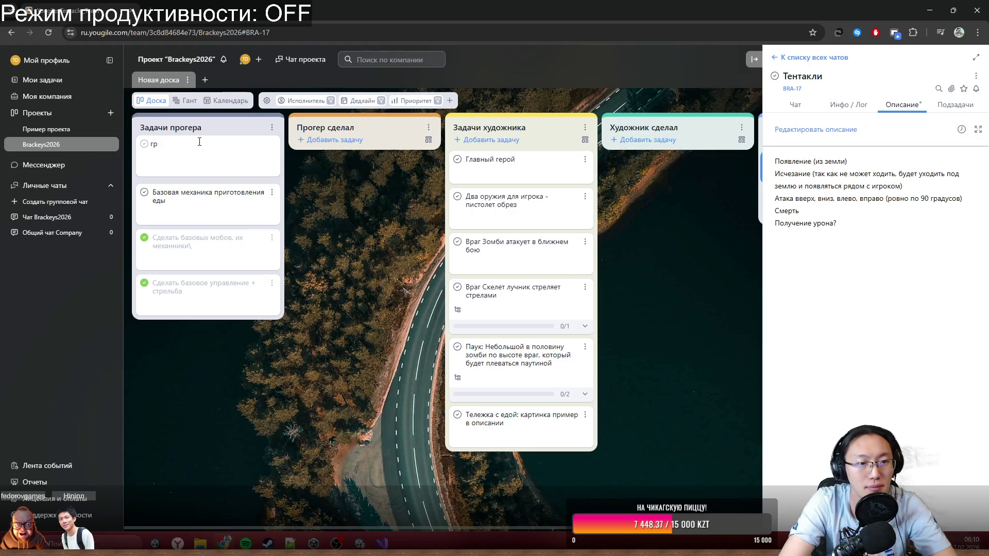
type("Полностью")
key("BackSpace")
type("б")
key("BackSpace")
type("ю рабочаю")
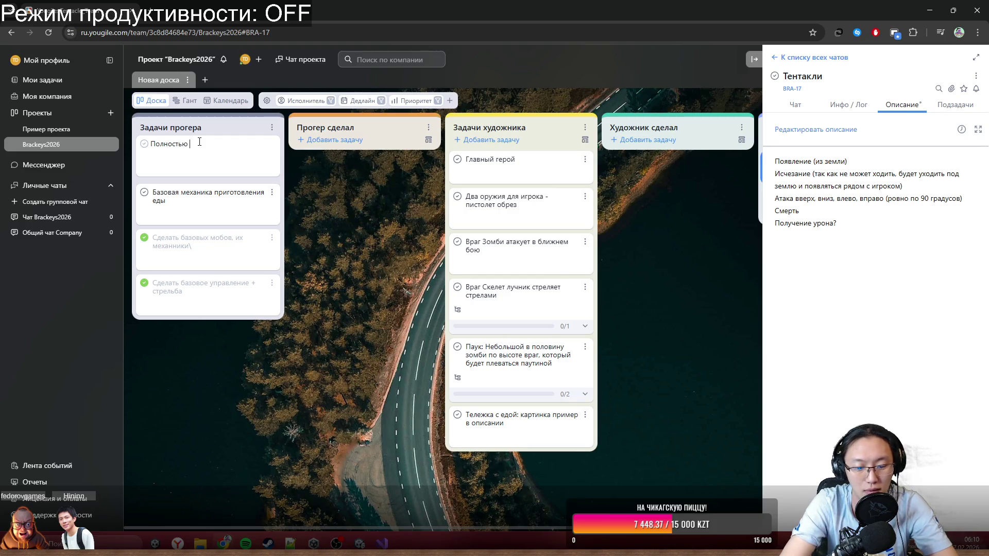
key("BackSpace")
type("я атакующая ")
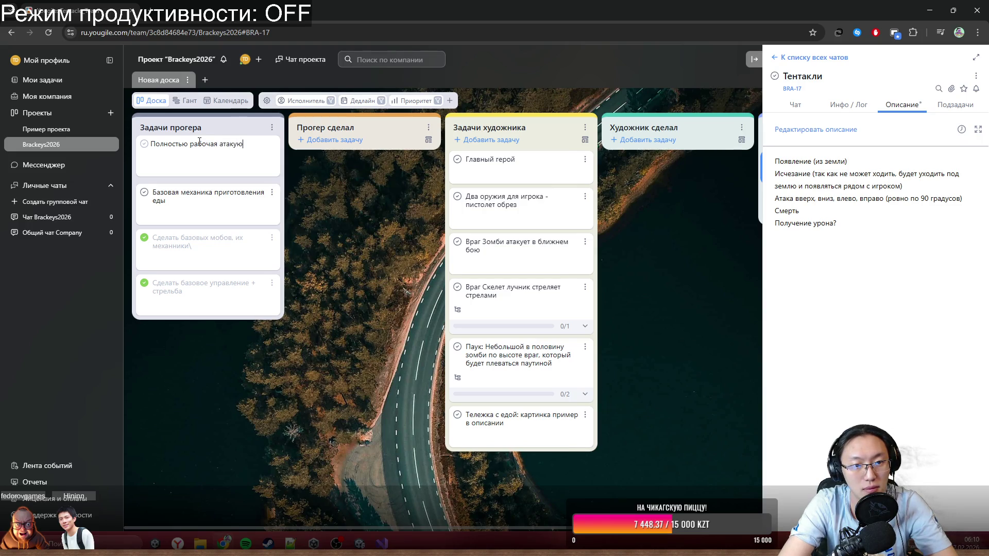
type("т")
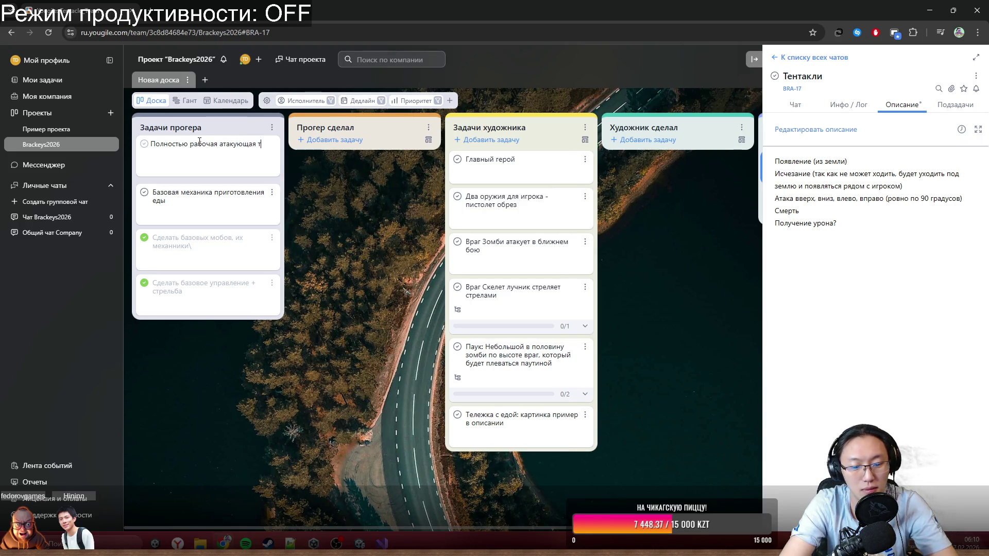
type("ентекля")
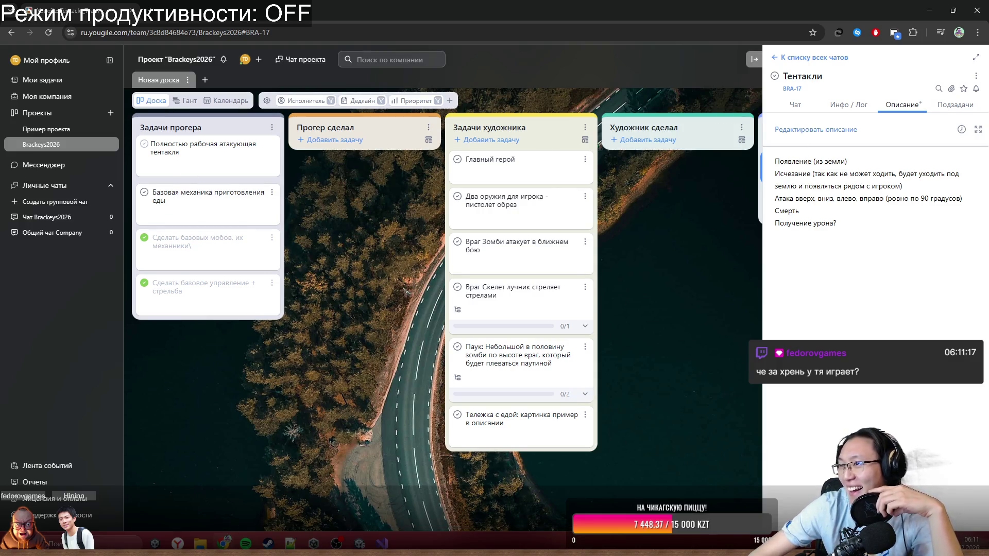
key("alt+Tab")
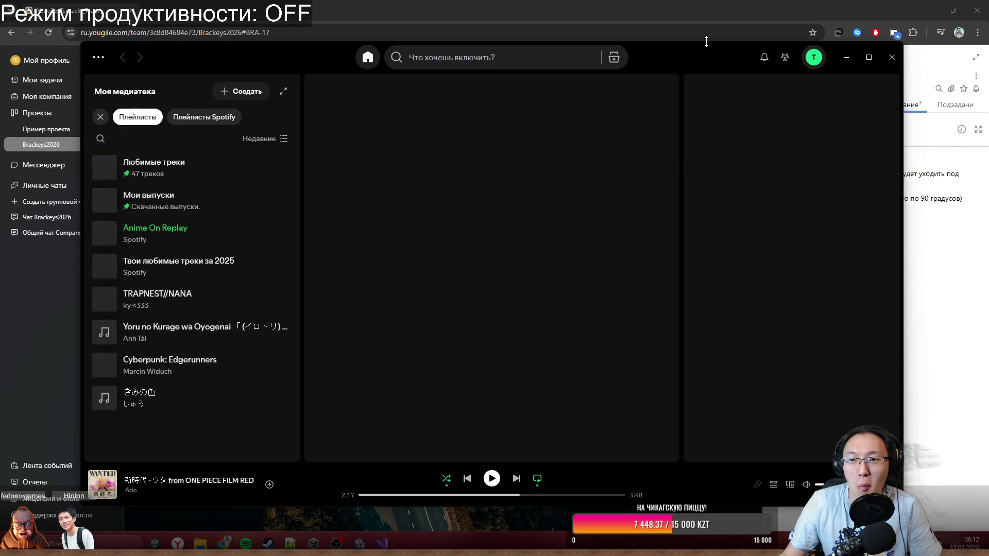
Play Anime On Replay, skip to natori's 絶対零度, and bring the YouGile board forward.
left_click(372, 498)
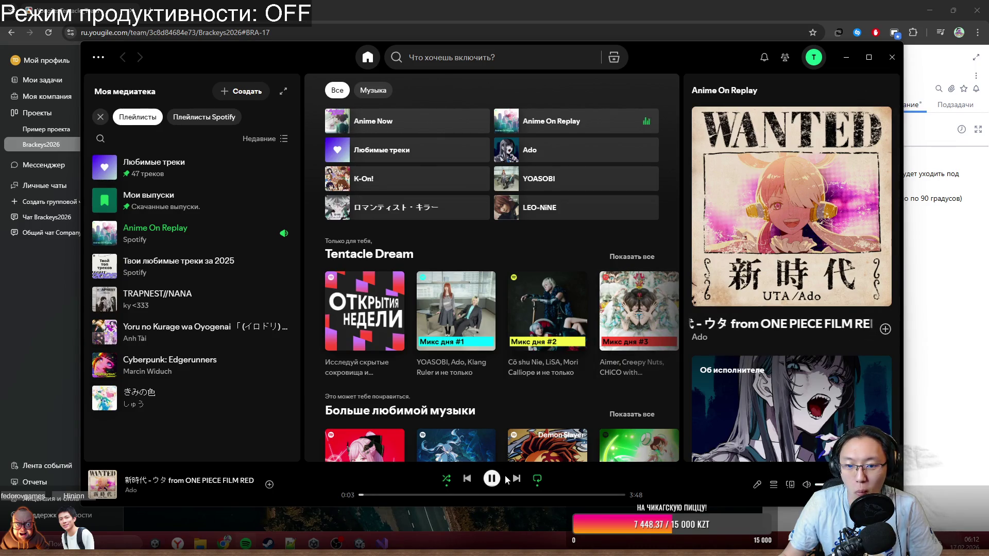
key("ctrl+Right")
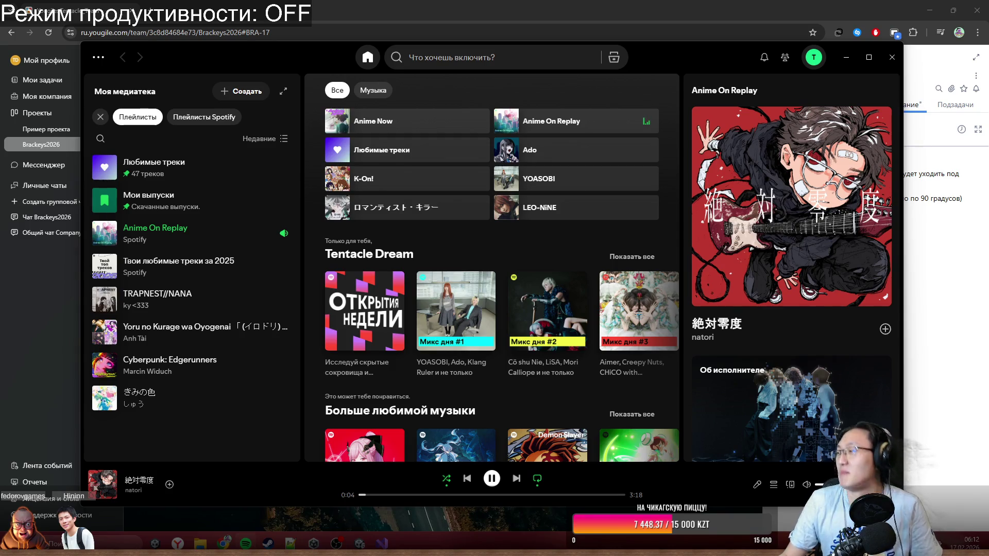
left_click(857, 33)
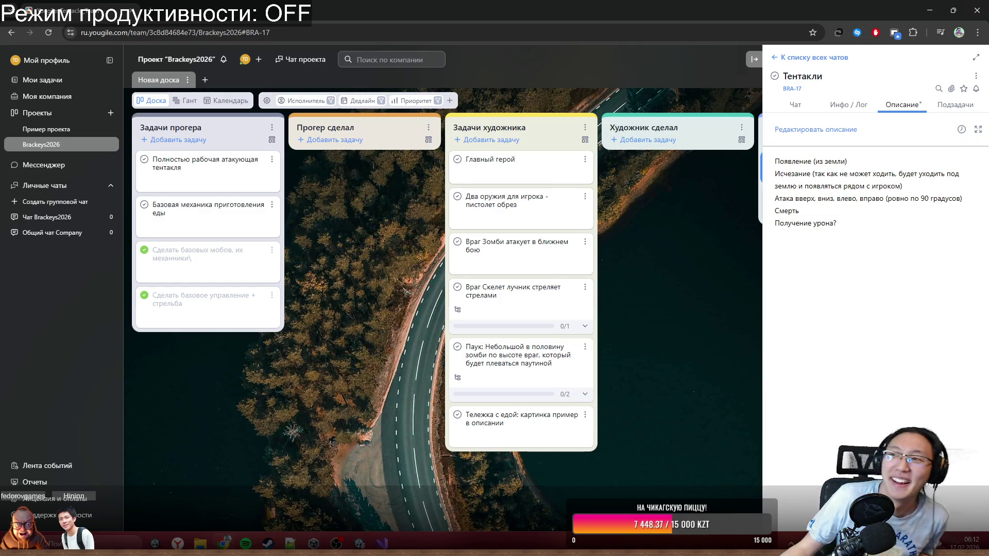
Hide Spotify and the notification panel, then restore and minimize the browser to reveal Unity.
key("alt+Tab")
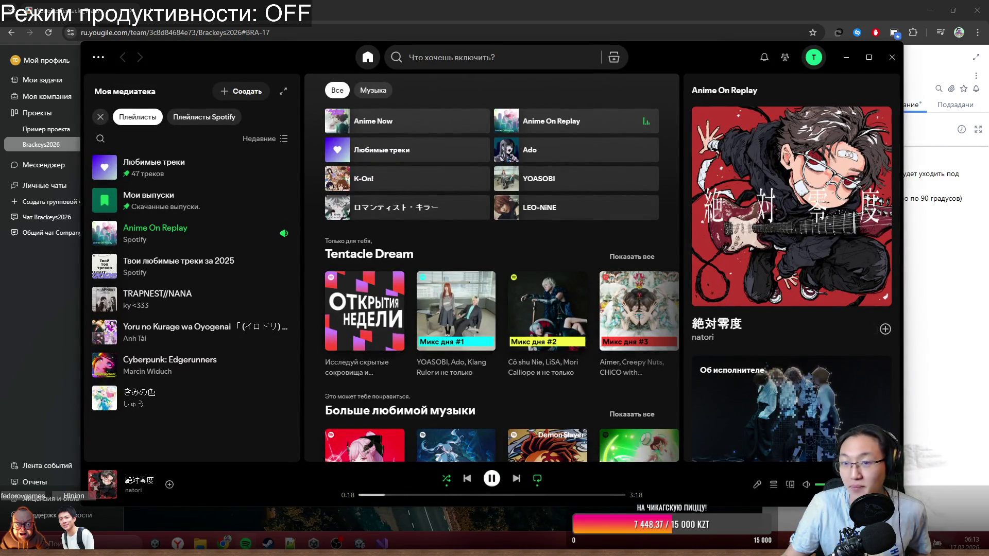
left_click(847, 58)
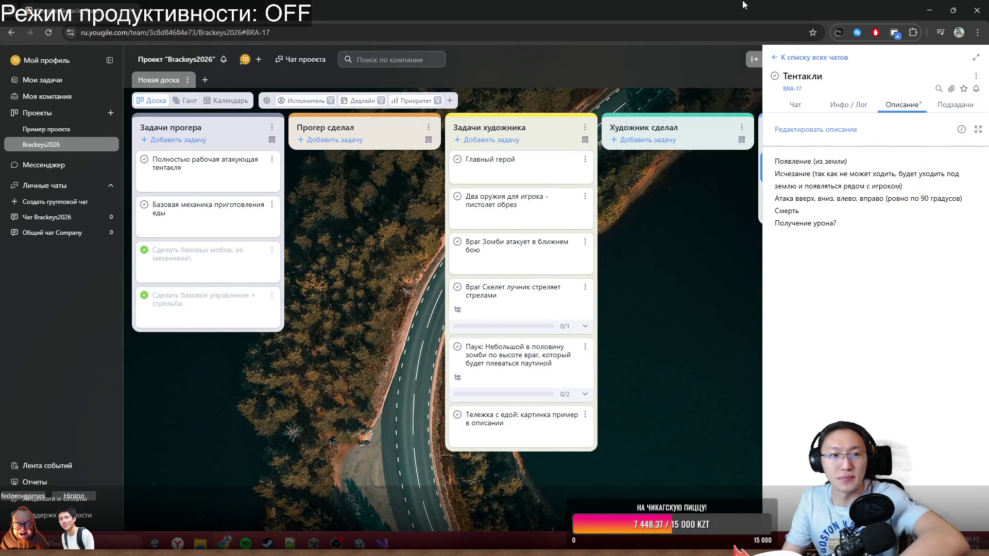
key("super+n")
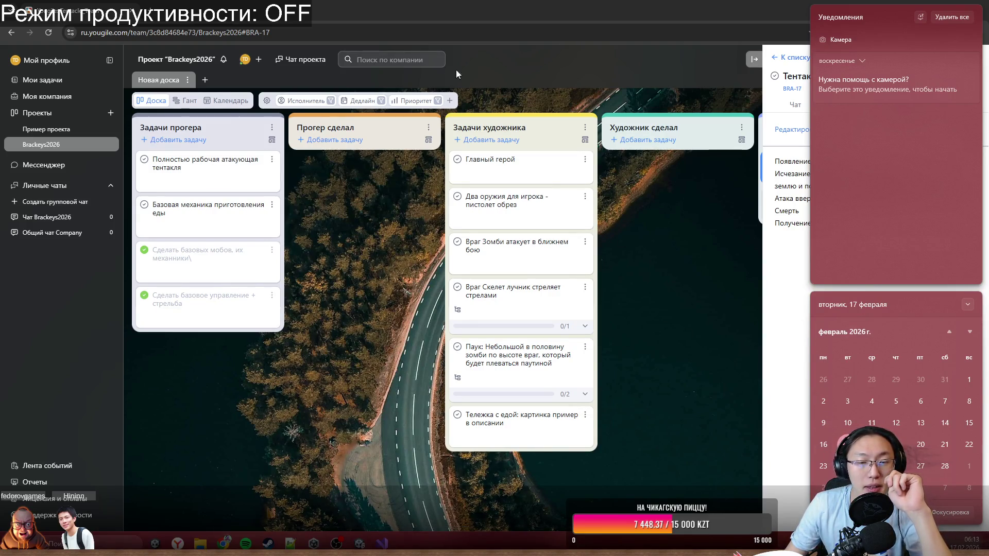
left_click(504, 73)
mouse_move(507, 24)
left_mouse_down()
mouse_move(503, 41)
mouse_move(503, 4)
left_mouse_up()
mouse_move(893, 8)
left_mouse_down()
mouse_move(766, 215)
mouse_move(673, 264)
left_mouse_up()
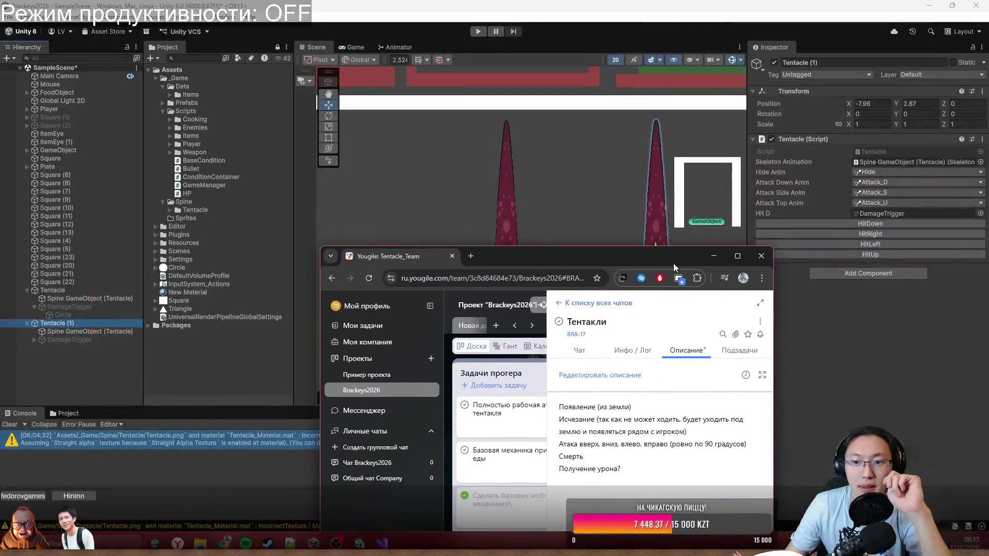
left_click(710, 260)
scroll(468, 268, "down", 5)
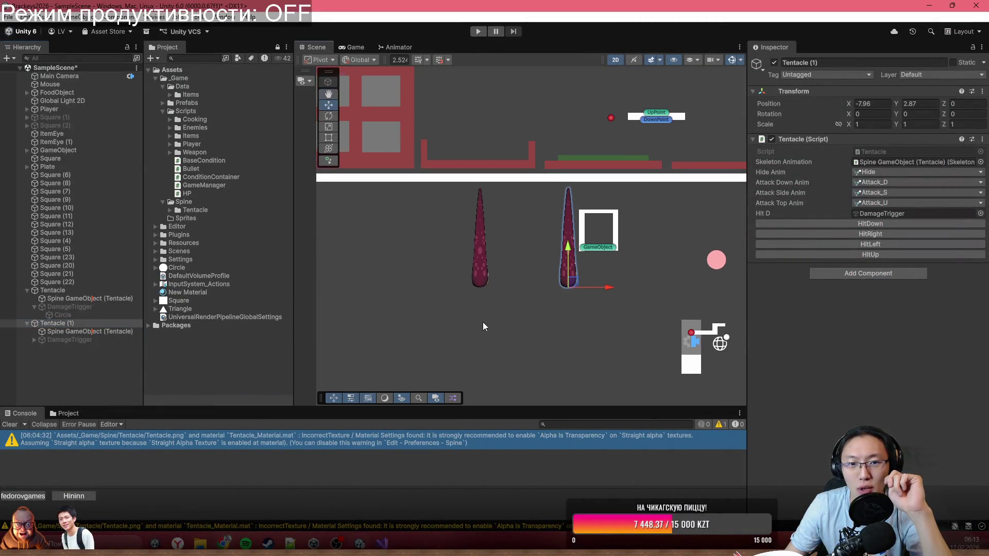
scroll(476, 315, "up", 2)
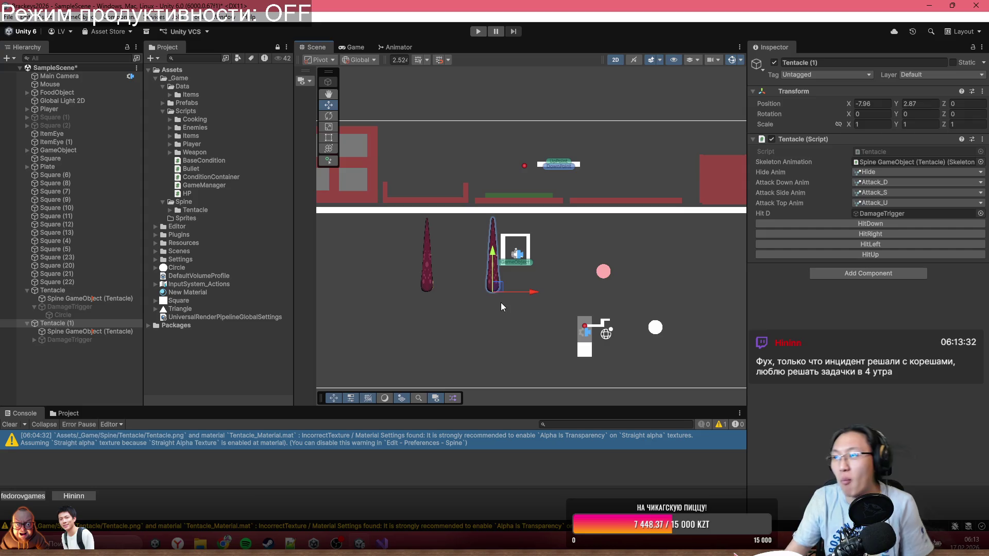
scroll(516, 294, "up", 3)
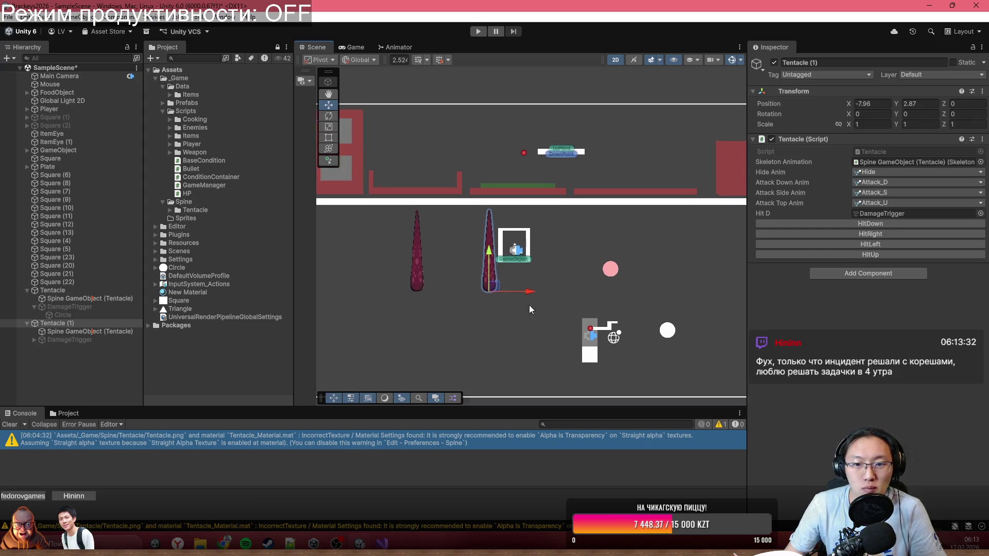
scroll(484, 265, "up", 1)
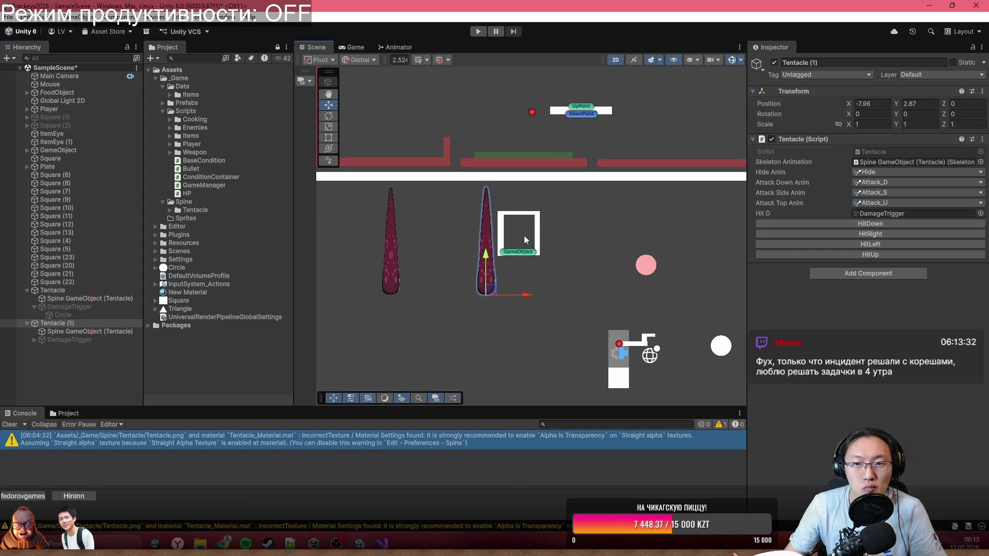
left_click_drag(504, 248, 513, 295)
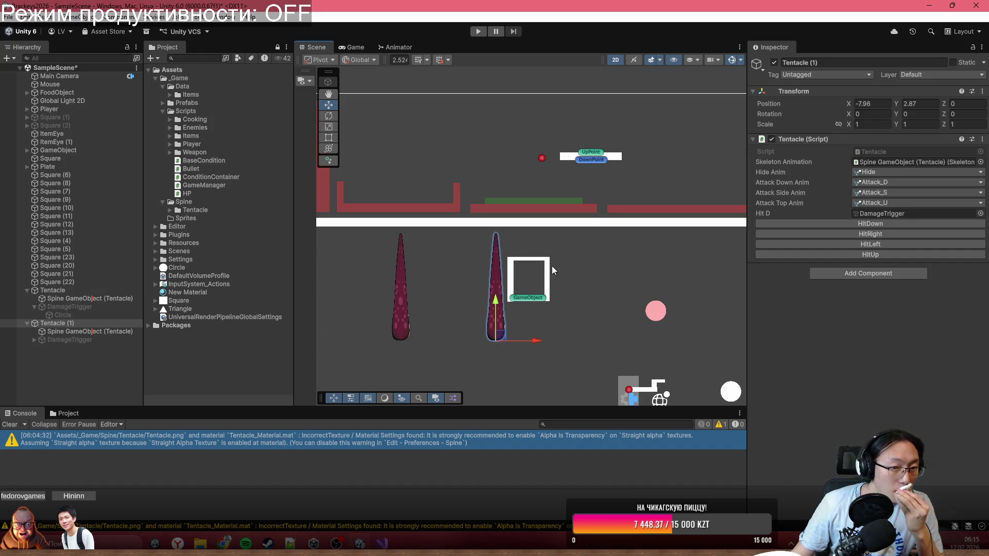
key("f")
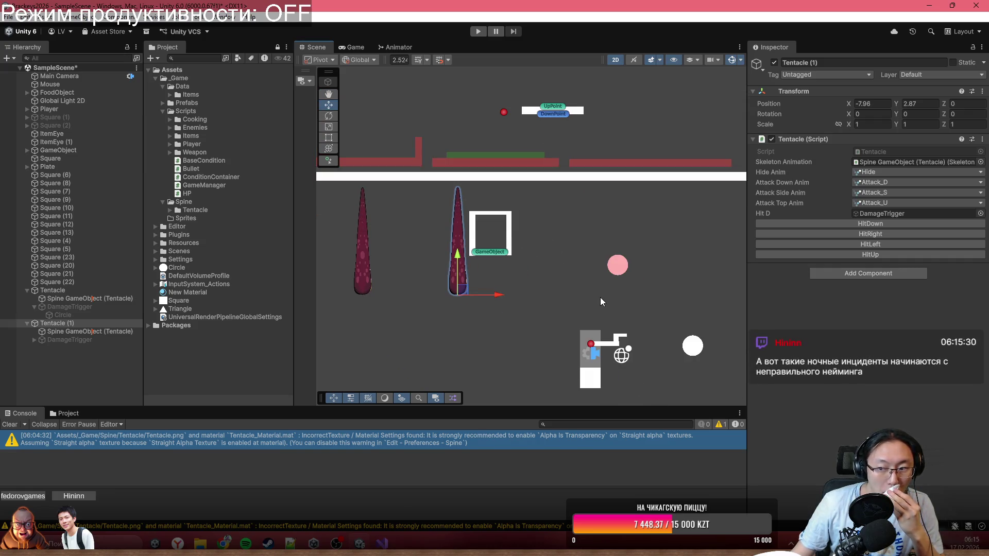
scroll(530, 332, "down", 3)
left_click_drag(545, 317, 495, 287)
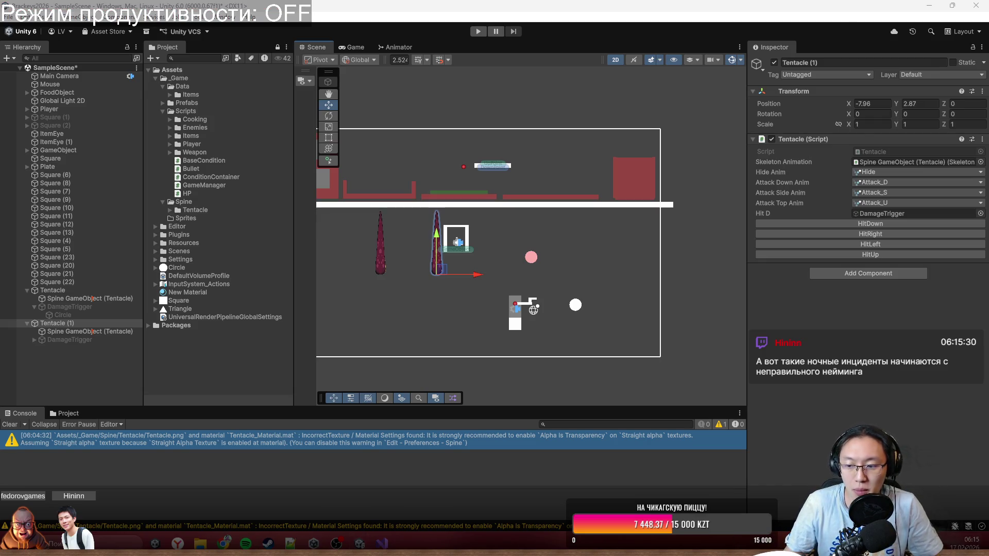
key("super+n")
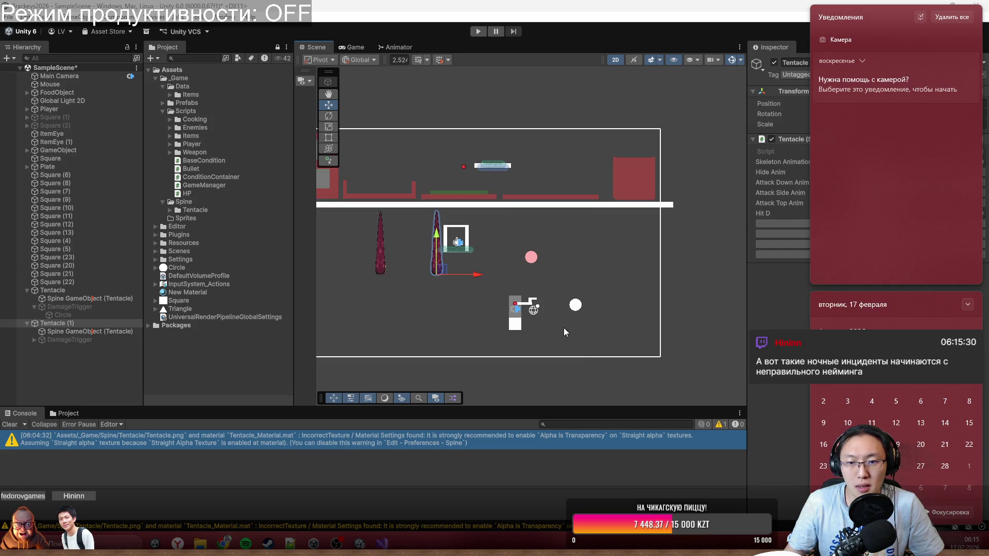
left_click_drag(480, 279, 587, 292)
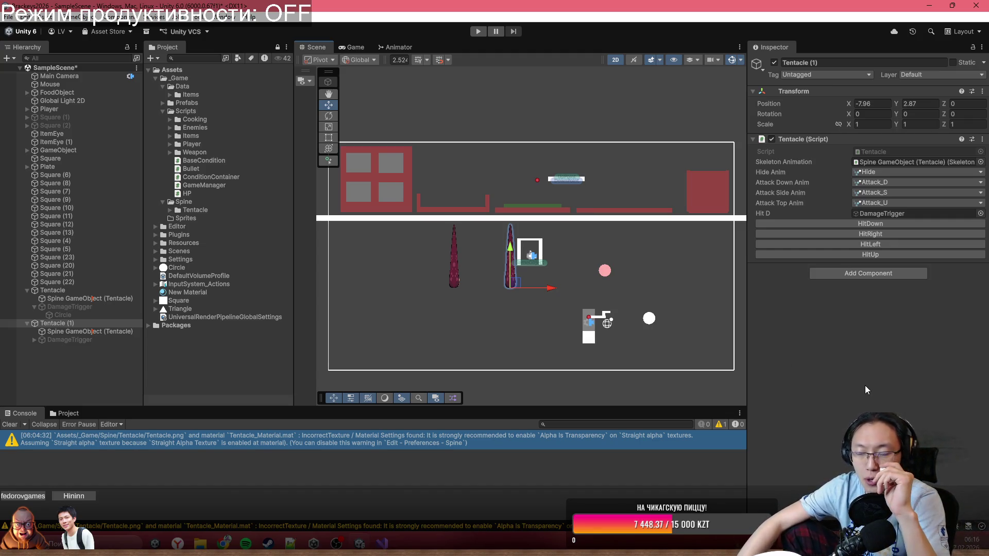
mouse_move(314, 543)
left_click(246, 544)
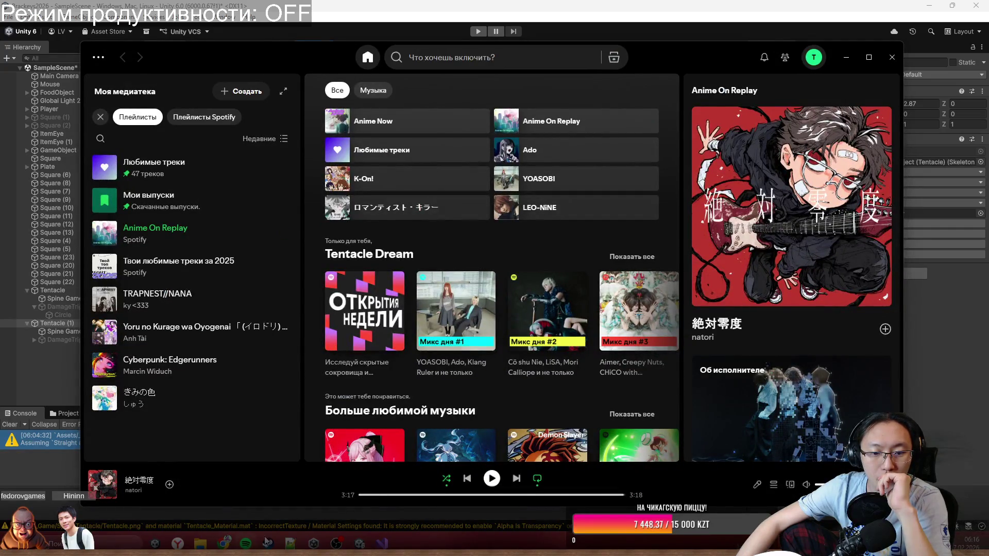
Resume KANA-BOON's SUPERNOVA and minimize Spotify to show the Unity tentacle scene.
left_click(492, 478)
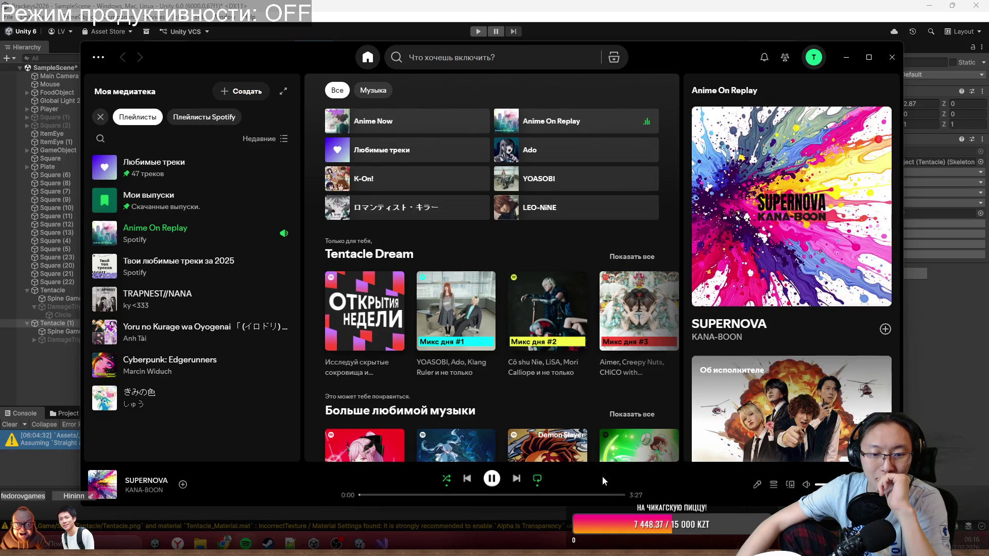
left_click(840, 62)
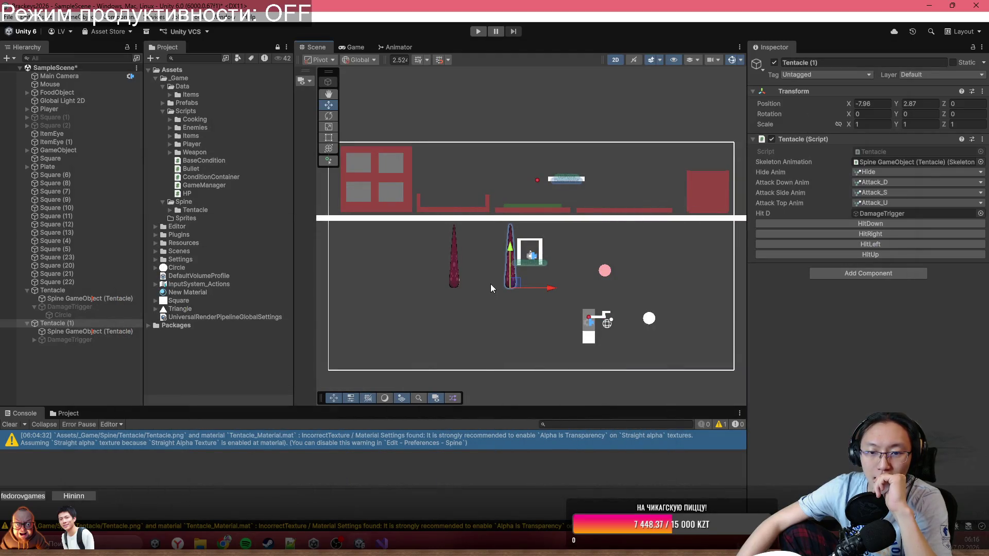
Pan and zoom the Scene view toward the tentacles, then open the notifications and calendar panel.
scroll(501, 301, "up", 1)
left_click_drag(505, 296, 490, 286)
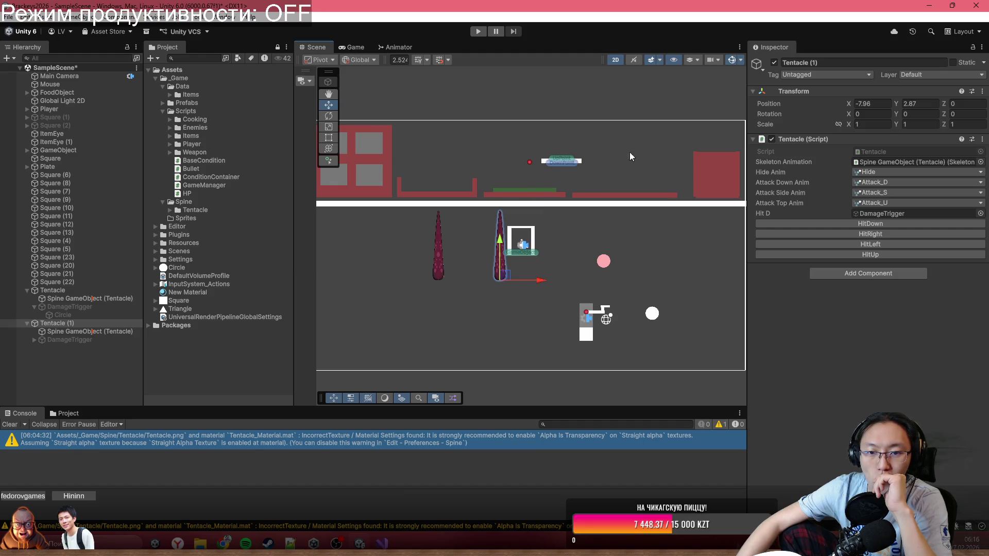
scroll(520, 285, "up", 1)
left_click_drag(521, 285, 477, 252)
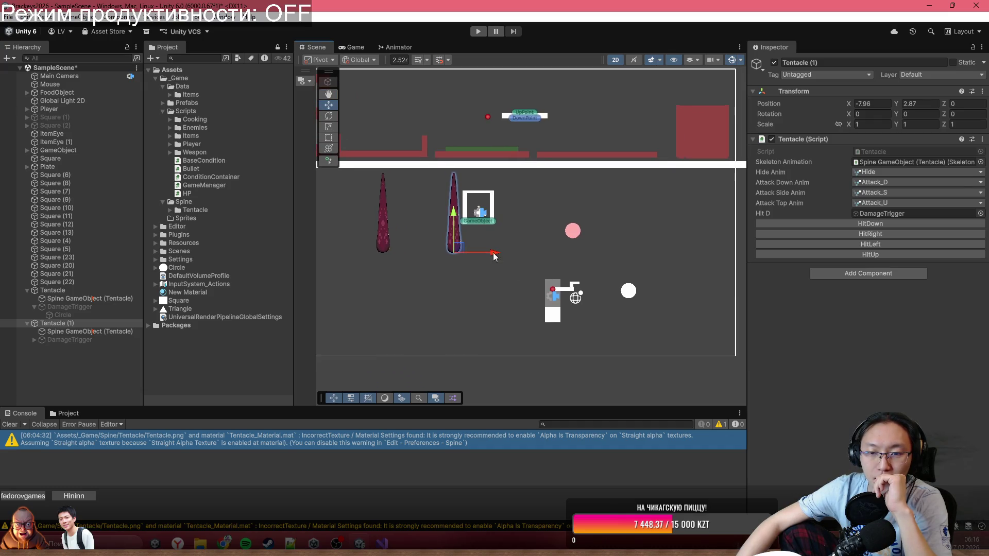
key("super+n")
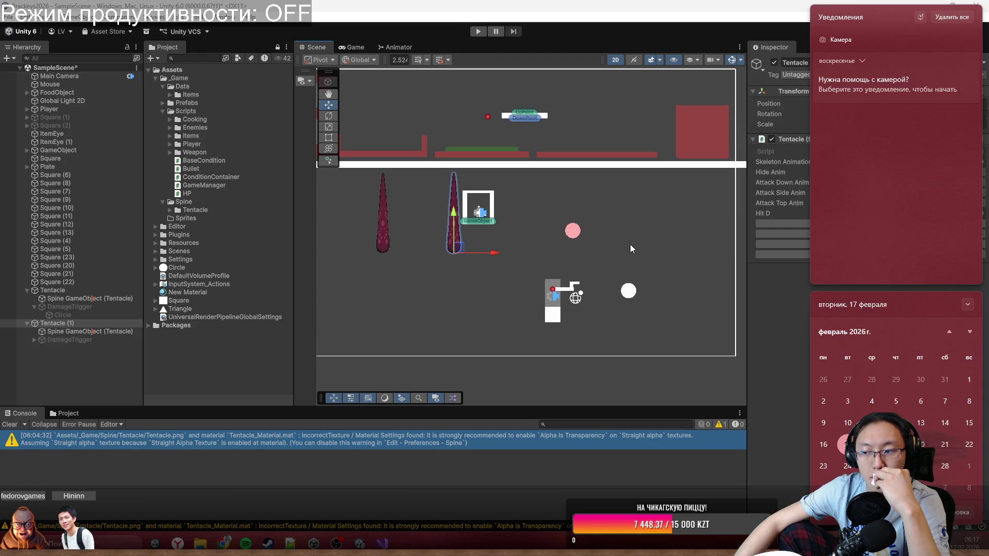
Commit the ten staged files in Fork with the message TentacleAdded.
mouse_move(818, 45)
key("alt+Tab")
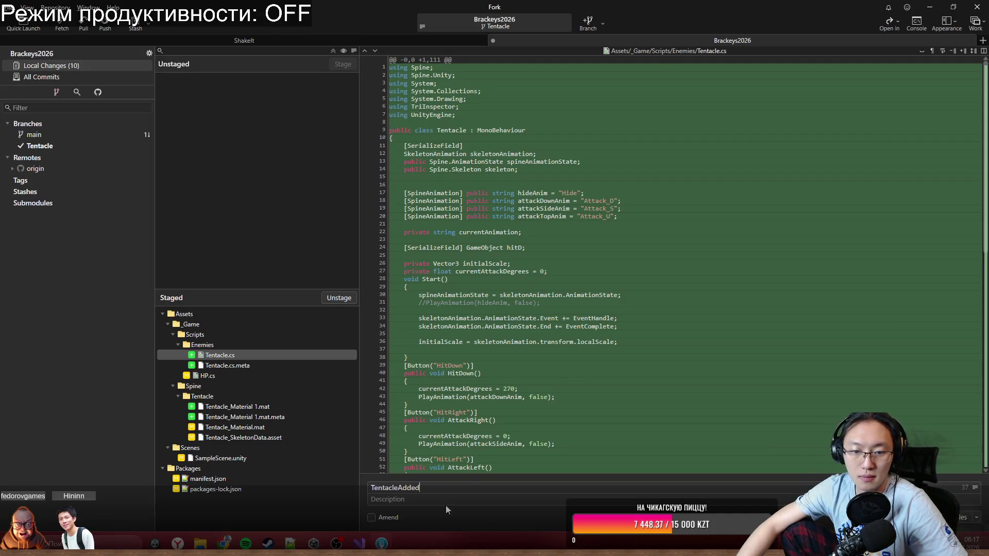
mouse_move(462, 397)
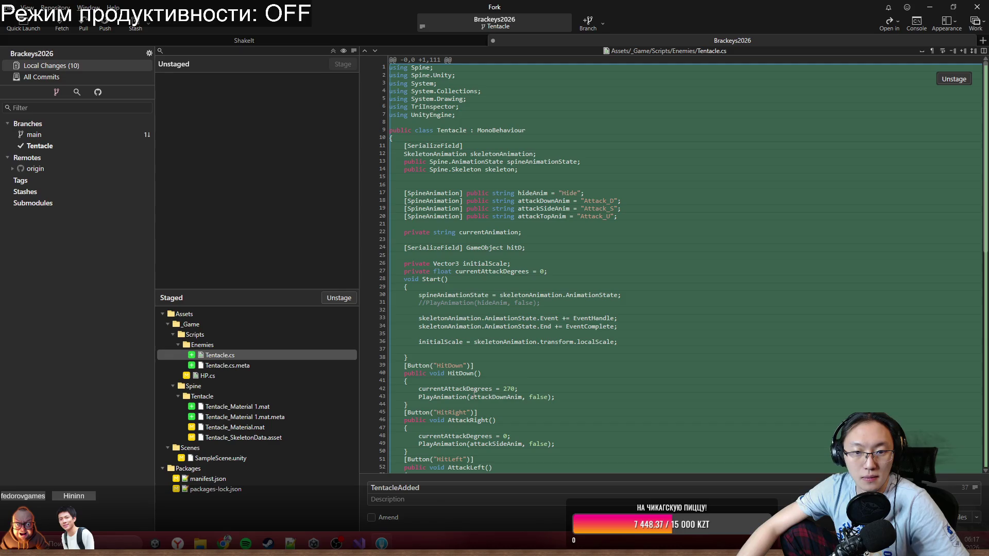
left_click(458, 488)
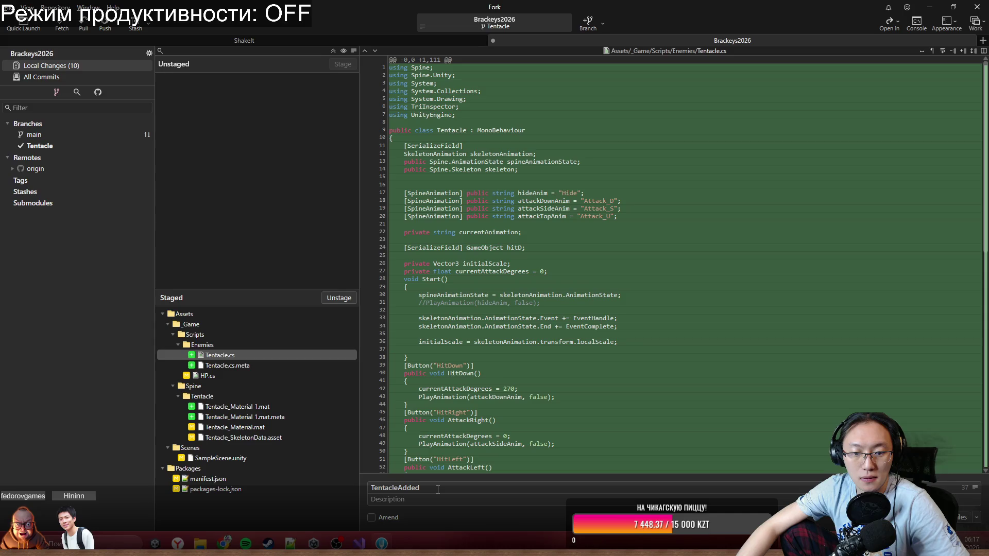
key("ctrl+Return")
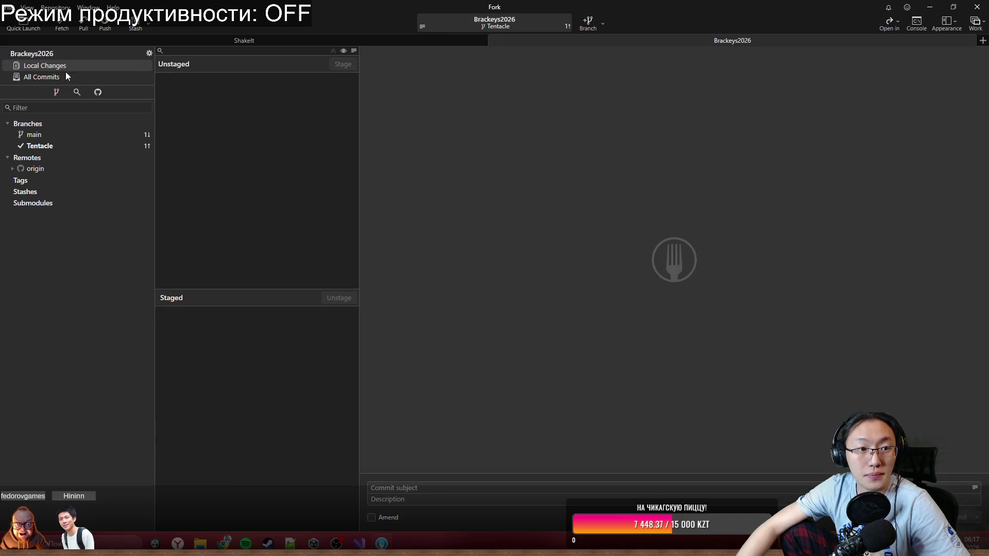
Push the Tentacle branch to origin, then fetch from origin.
left_click(65, 77)
left_click(106, 25)
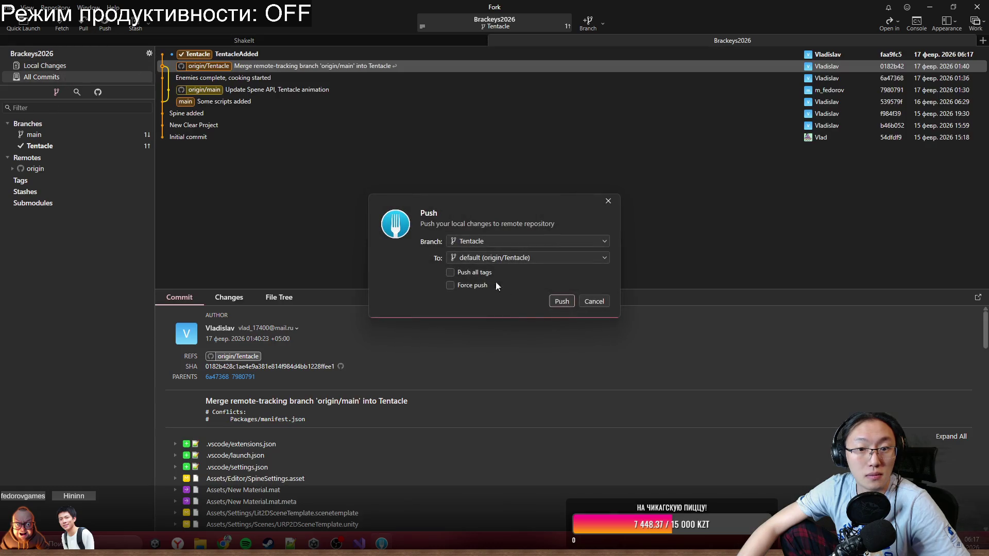
left_click(560, 302)
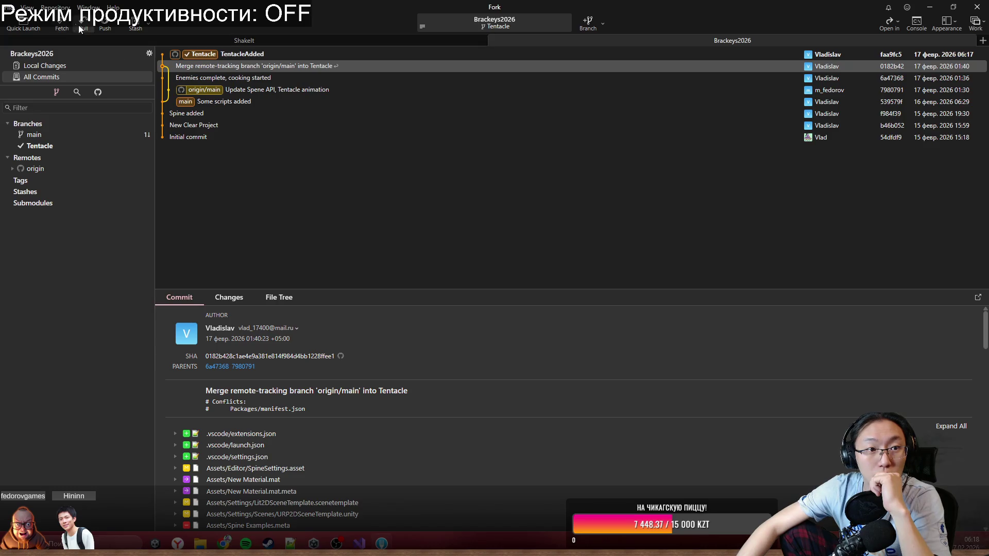
left_click(62, 21)
left_click(555, 287)
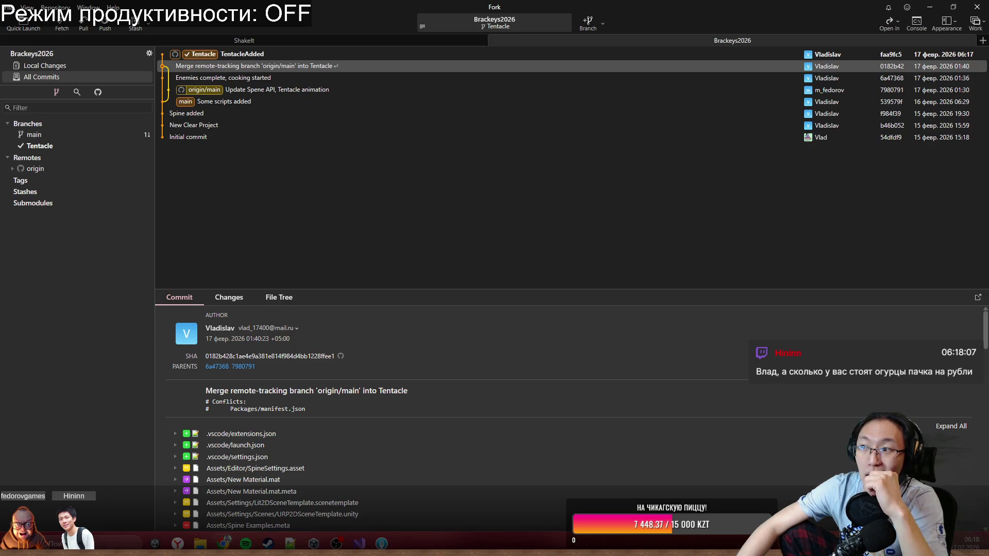
key("alt+Tab")
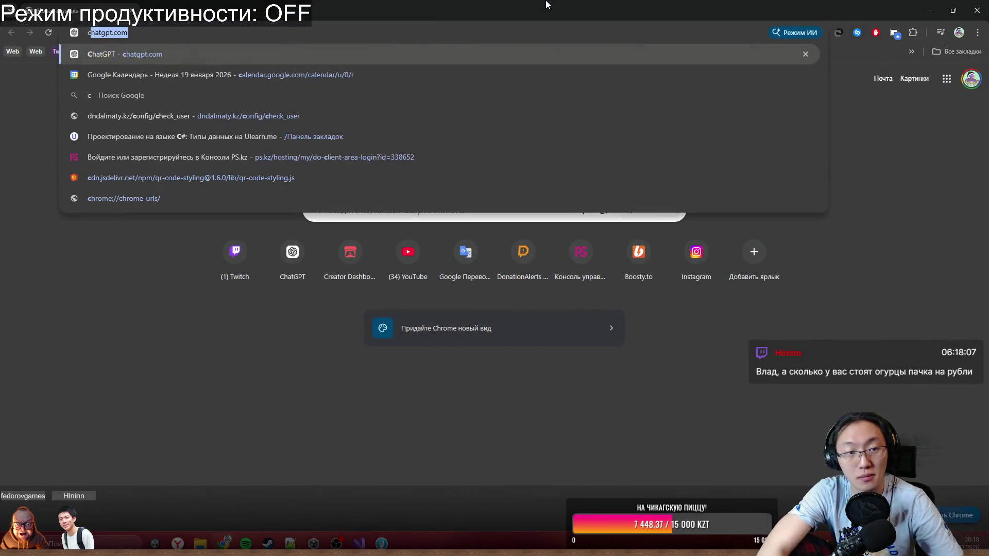
Search Google for 'рубль тенге' and enter 1500 in the converter's tenge field.
type("рубль ")
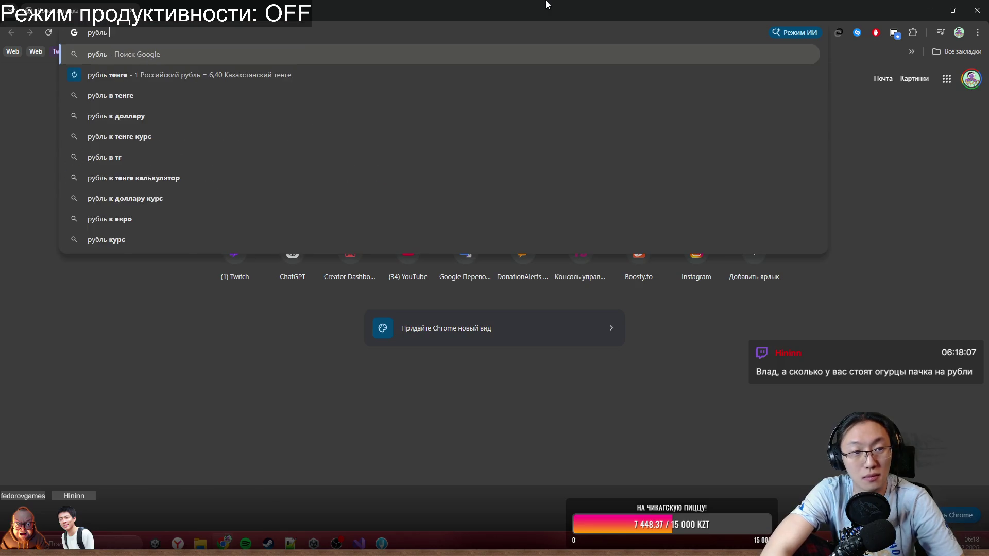
type("тенге")
key("Return")
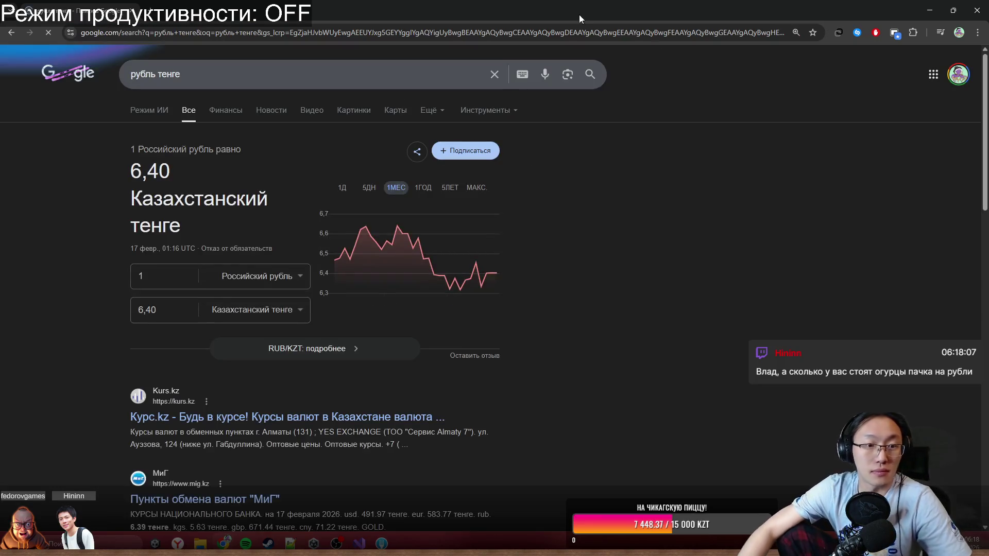
left_click(170, 311)
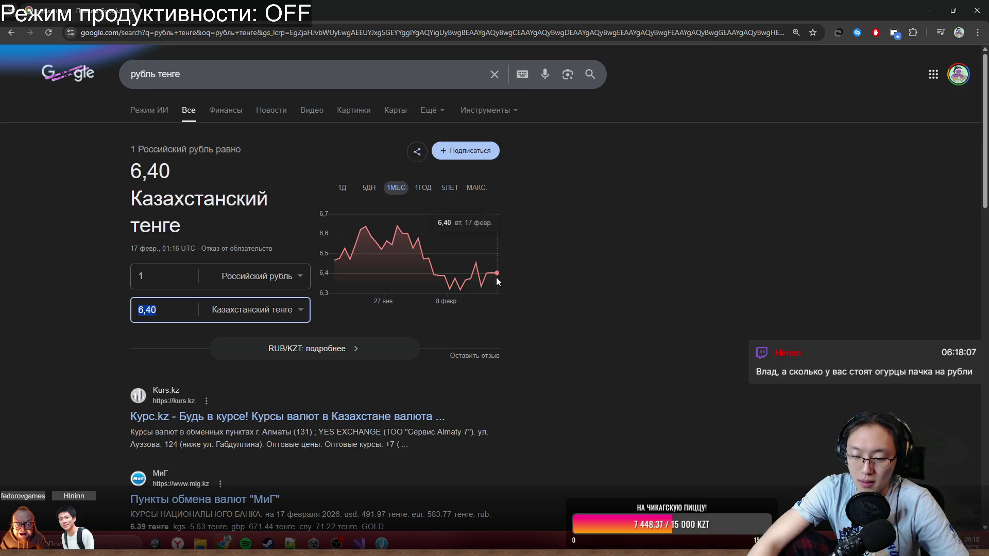
type("15000")
key("BackSpace")
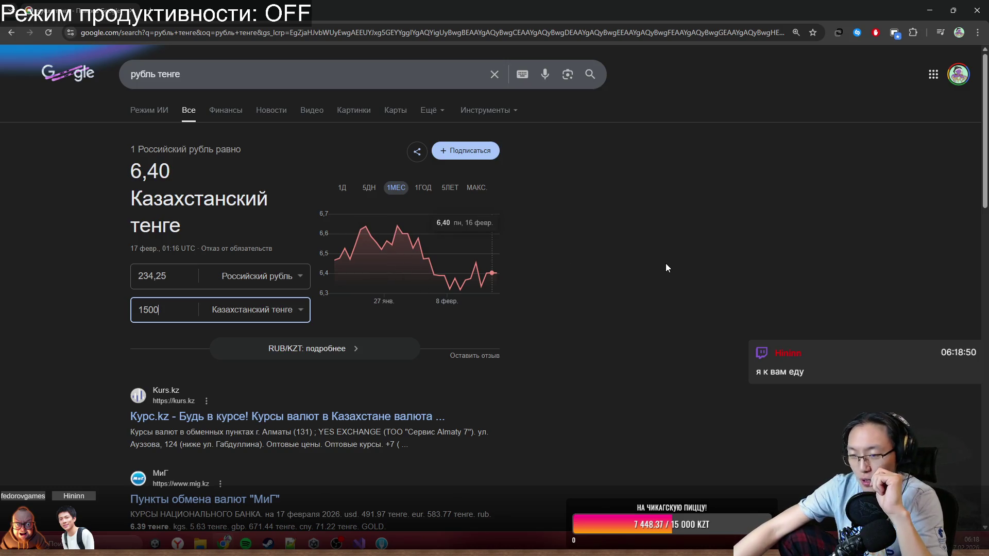
Change the tenge amount to 3000, reading 468,50 roubles, then minimize Chrome.
left_click_drag(173, 305, 135, 316)
left_click(626, 386)
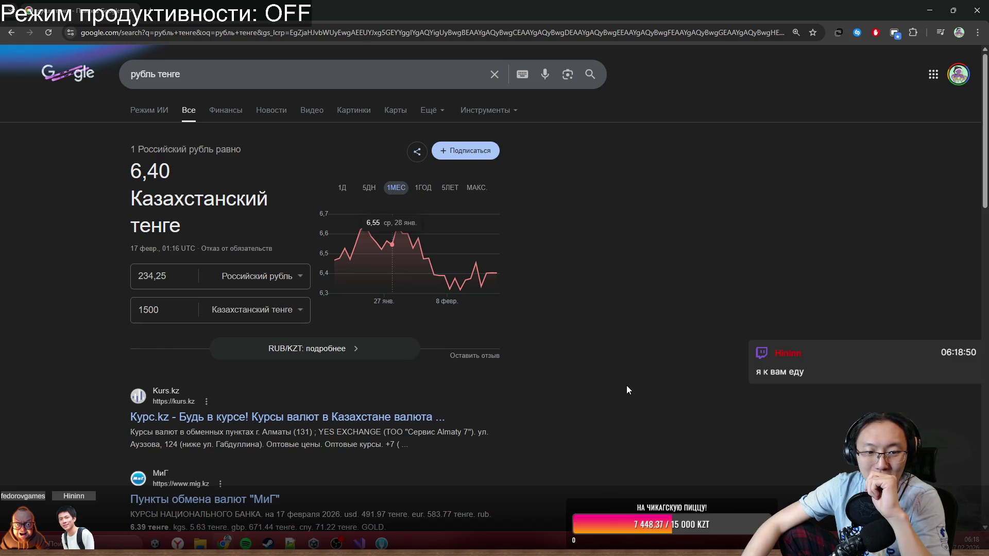
left_click(134, 308)
left_click(169, 315)
left_click_drag(172, 313, 133, 307)
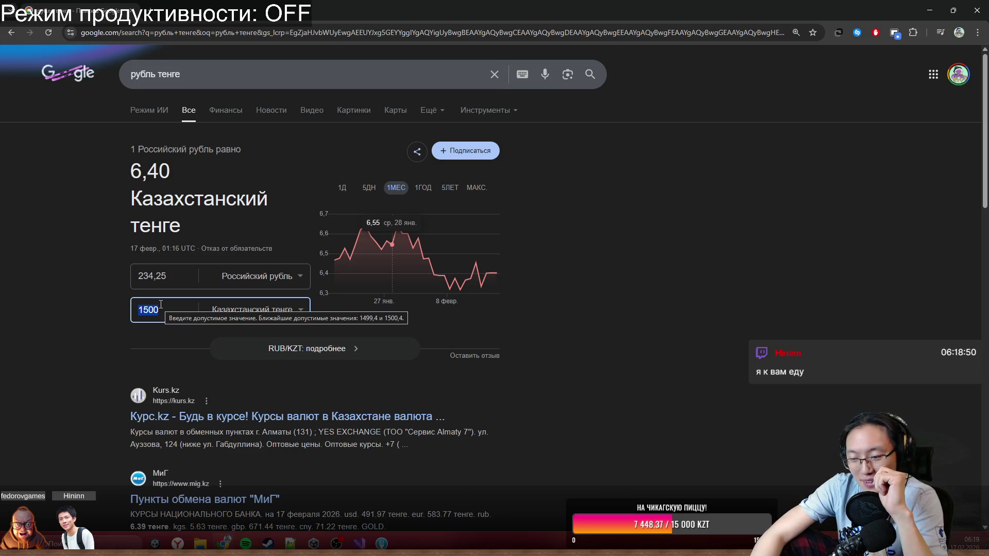
type("3000")
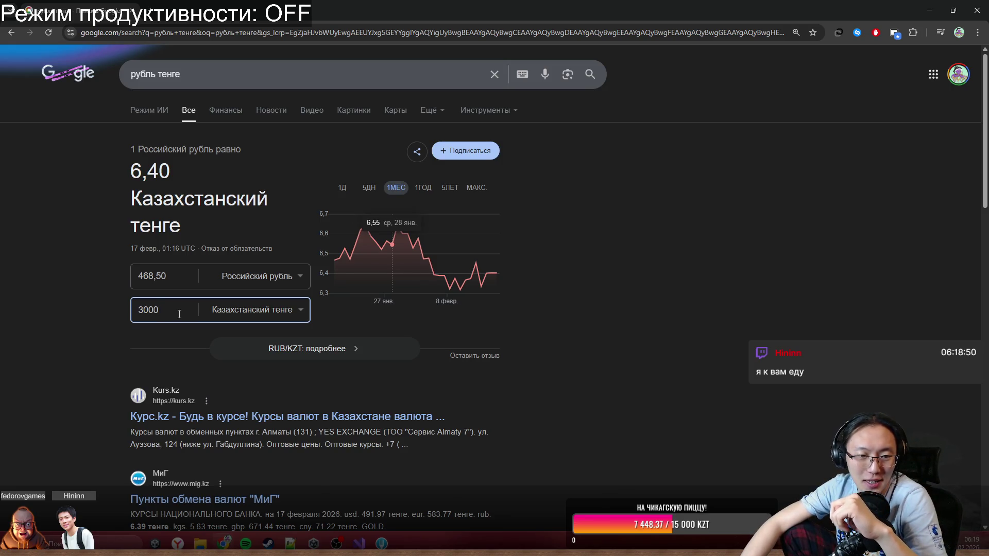
left_click(144, 276)
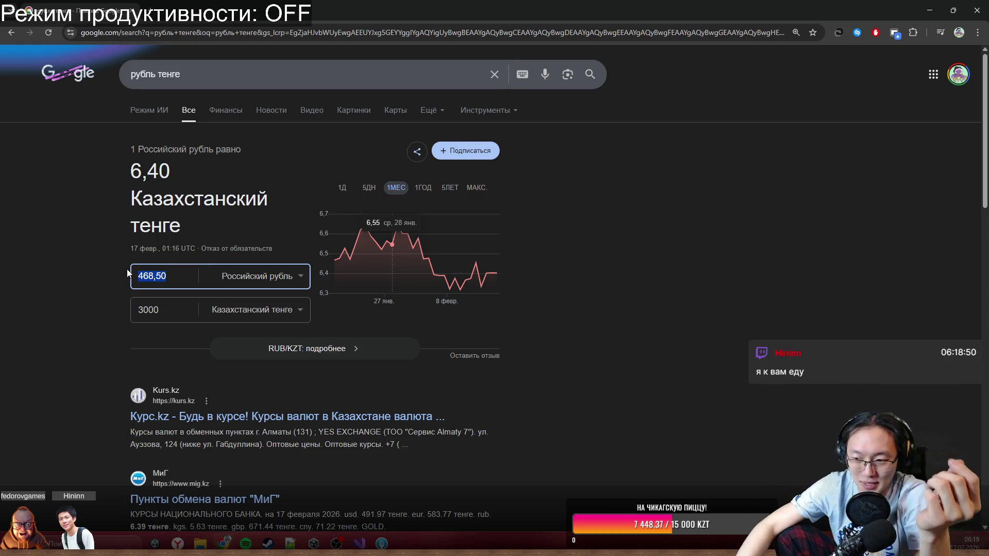
left_click_drag(397, 7, 429, 95)
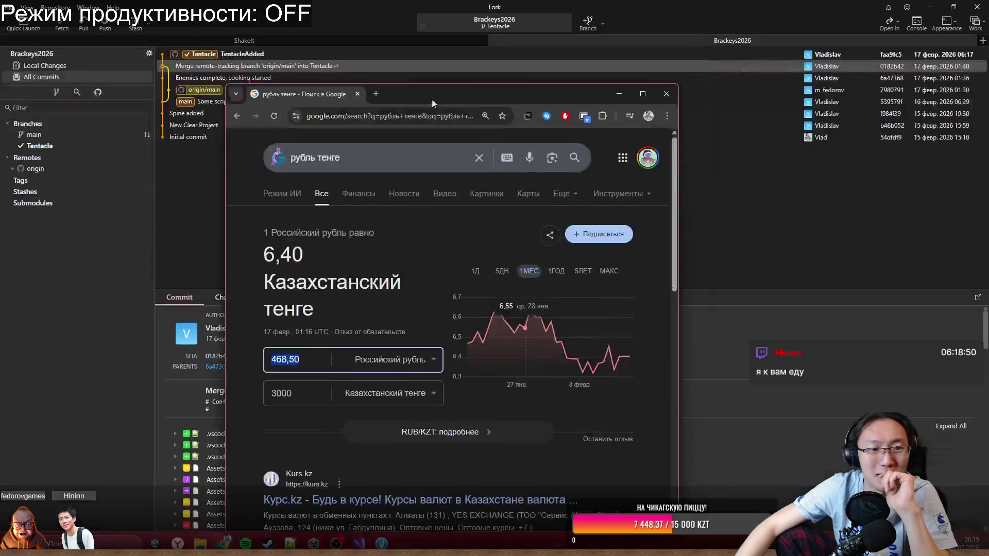
left_click(663, 98)
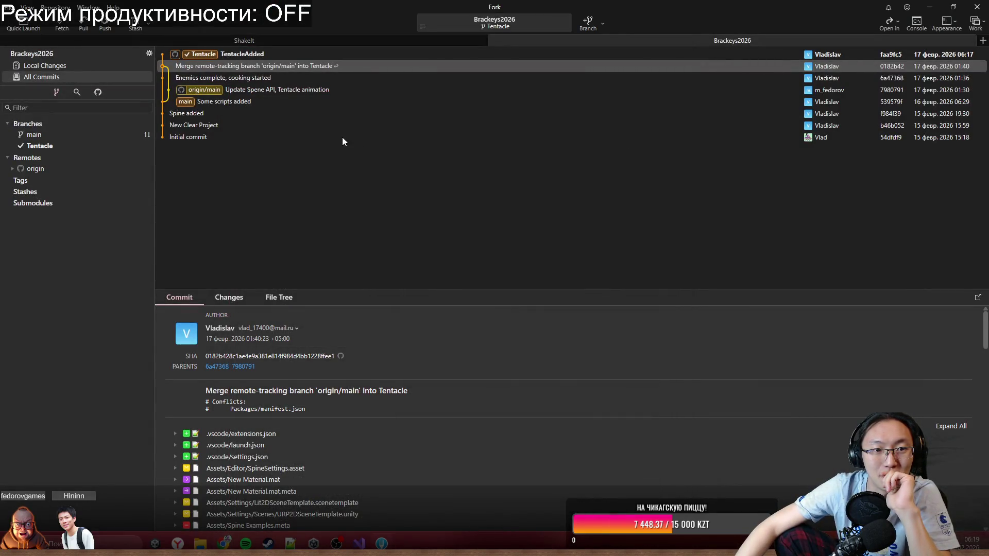